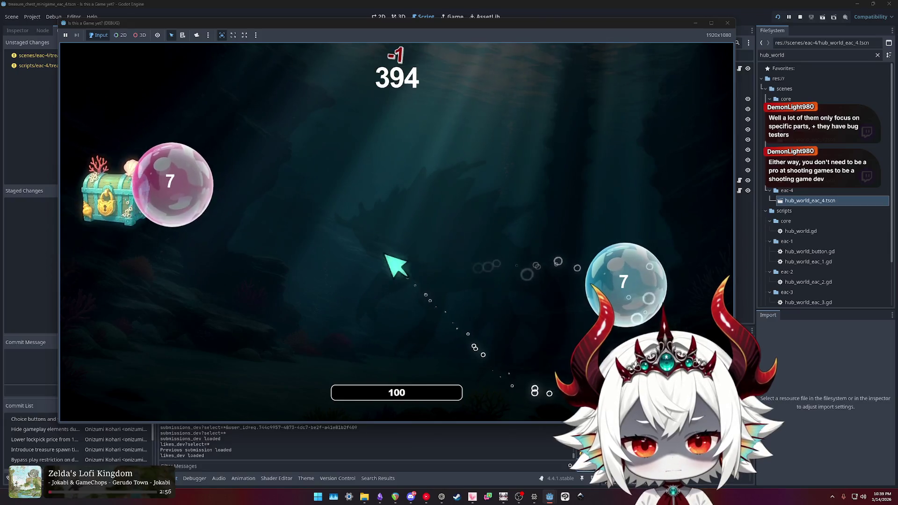
Step: Pop a bubble in the running game, stop the test run, and clear the mistyped 'vb' filter
click(626, 292)
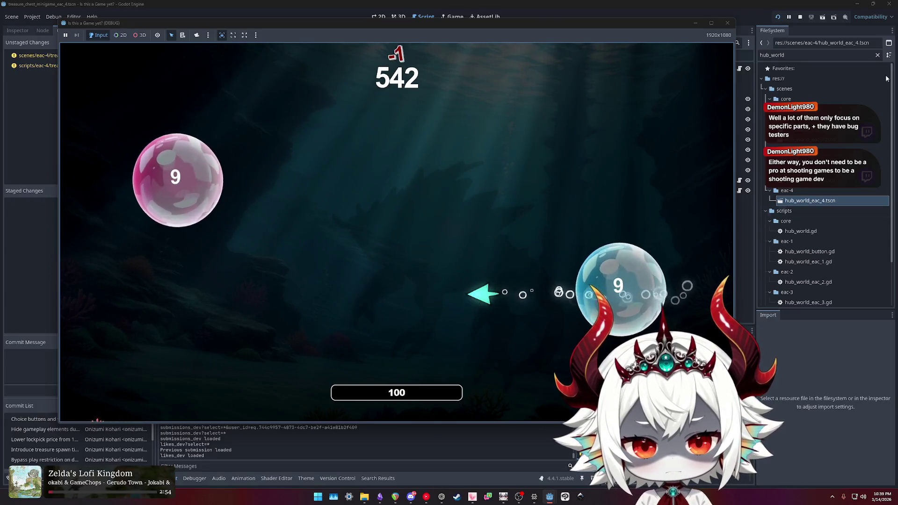
click(727, 23)
text(vb)
key(BackSpace)
key(BackSpace)
Step: Filter files by 'basic' and show cursor_basic_eac_3.tres properties in the Inspector
text(basic)
click(818, 170)
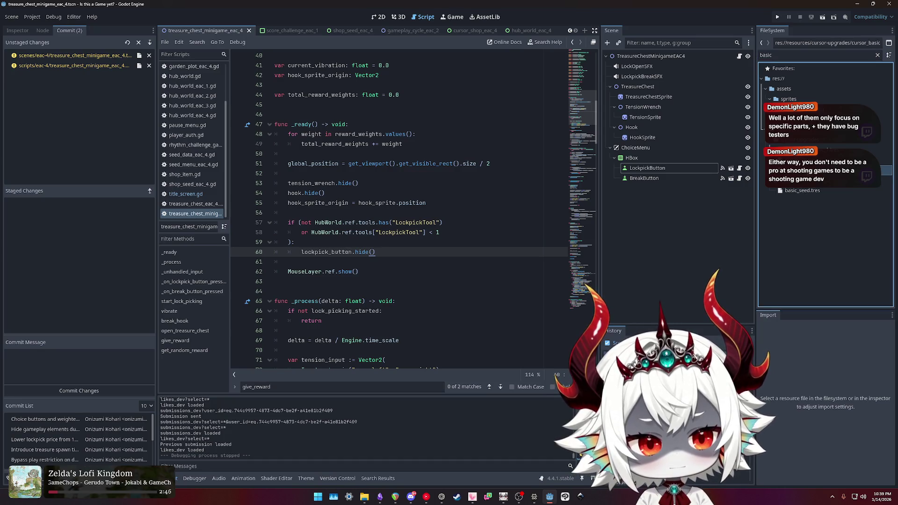
click(24, 32)
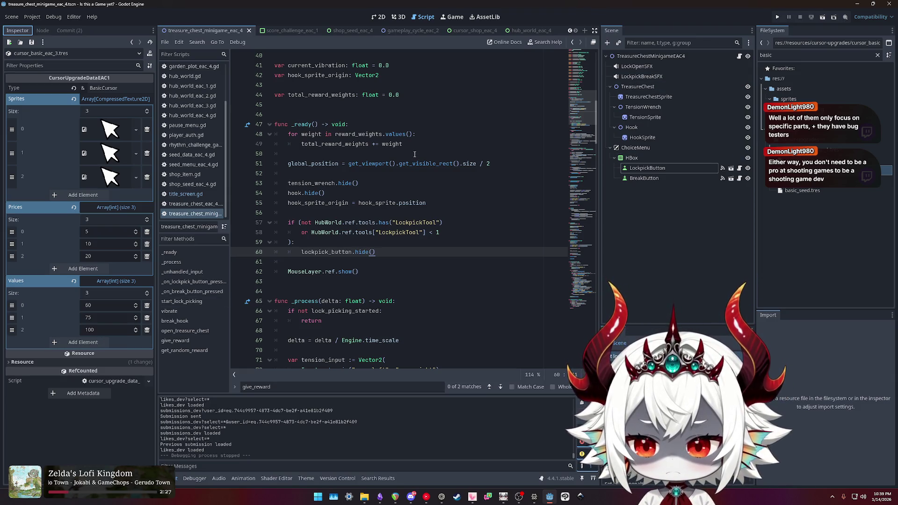
Step: Change the FileSystem filter to 'cursor' and scroll through the matching cursor files
click(790, 53)
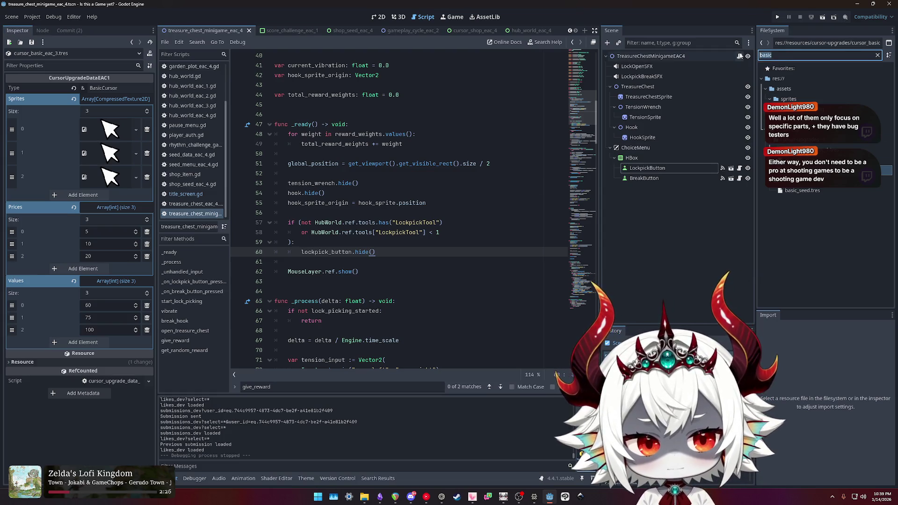
text(shop)
drag(774, 56, 763, 56)
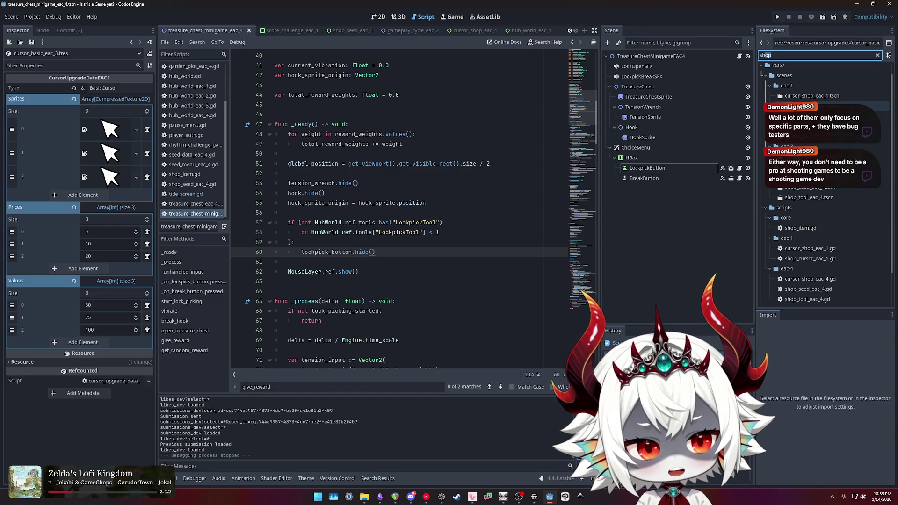
drag(780, 55, 747, 56)
text(cursor)
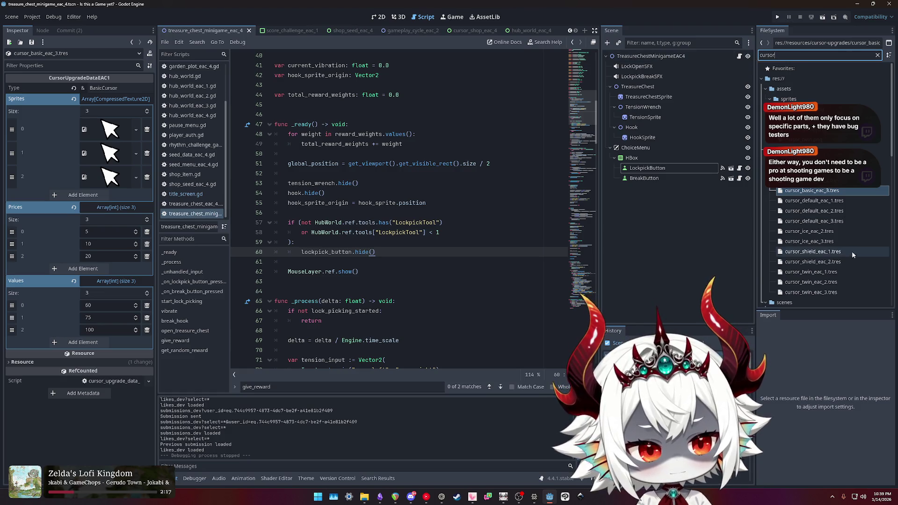
scroll(837, 243, down, 2)
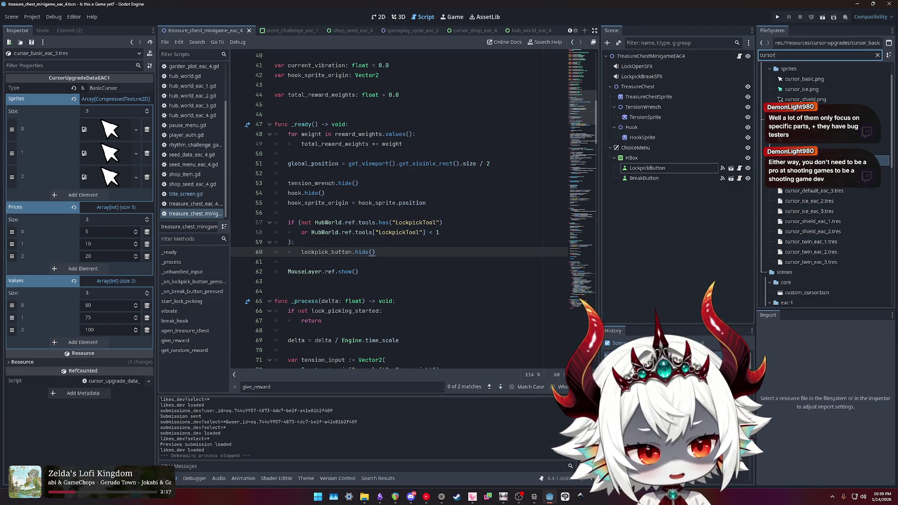
click(823, 160)
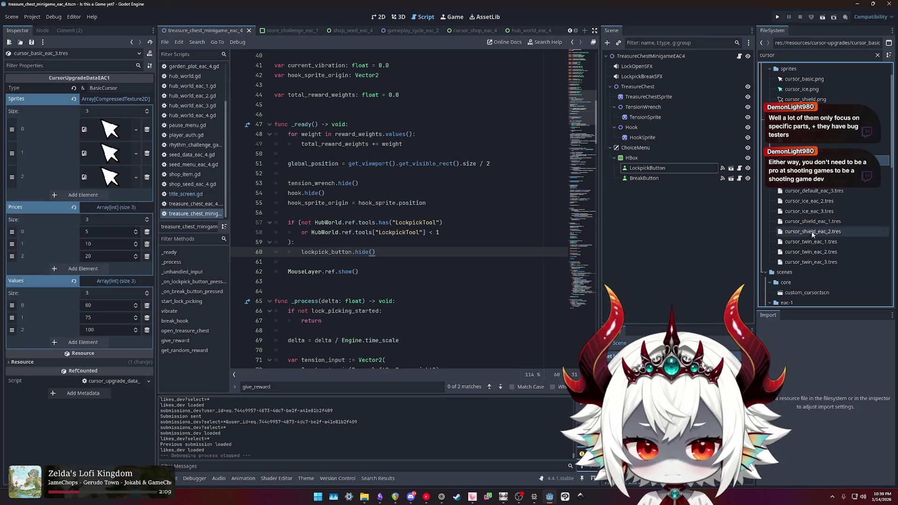
scroll(814, 233, down, 5)
Step: Open shop_cursor_eac_1, then filter by 'shop' and open cursor_shop_eac_3 and cursor_shop_eac_4 scenes
double_click(814, 182)
scroll(810, 201, up, 3)
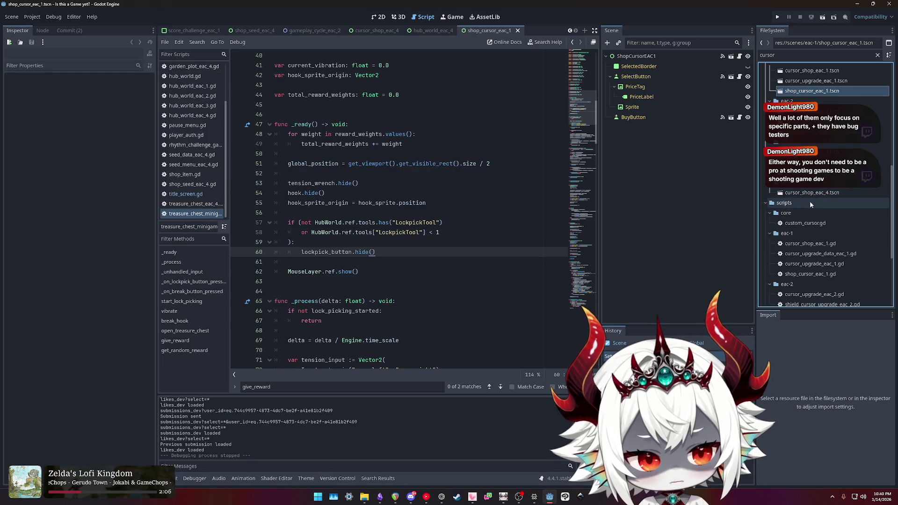
click(877, 55)
text(shop)
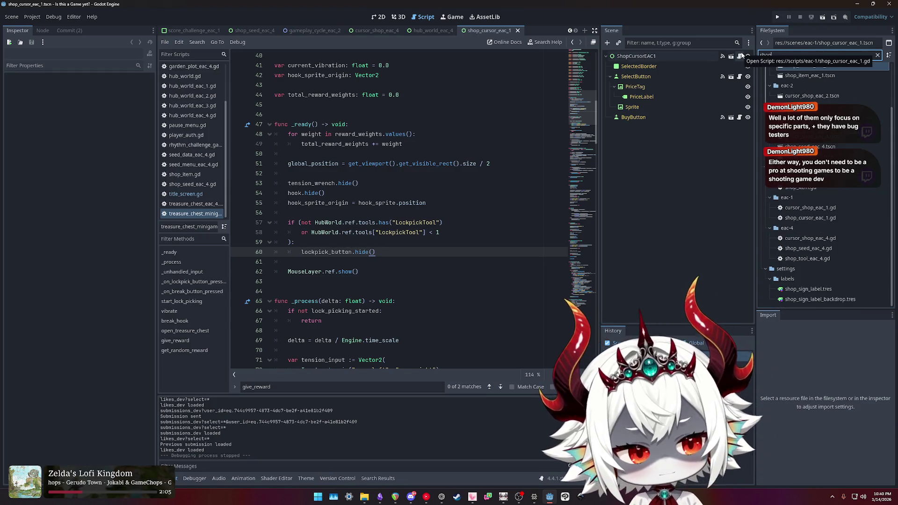
scroll(795, 140, up, 2)
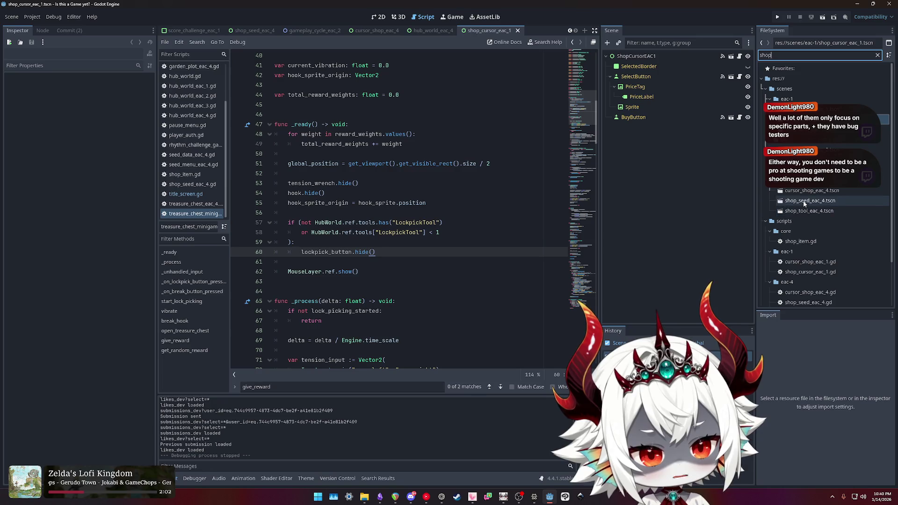
double_click(804, 169)
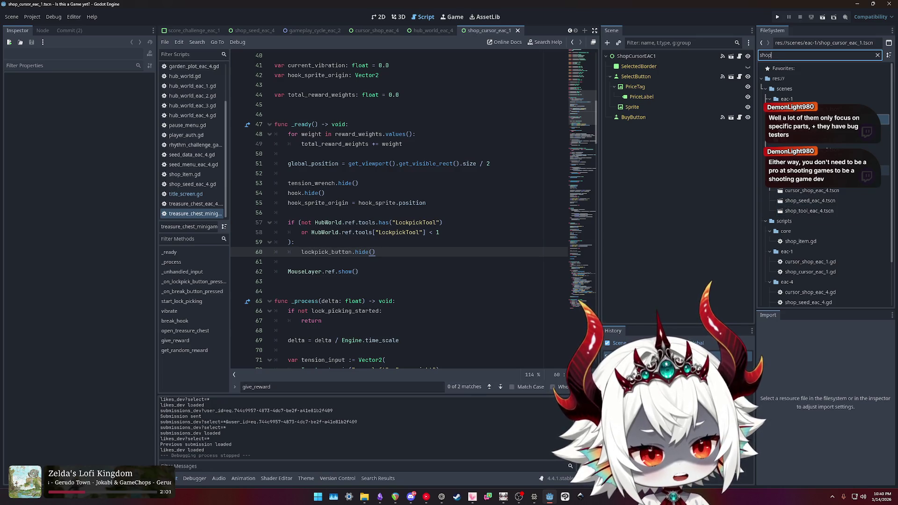
double_click(795, 192)
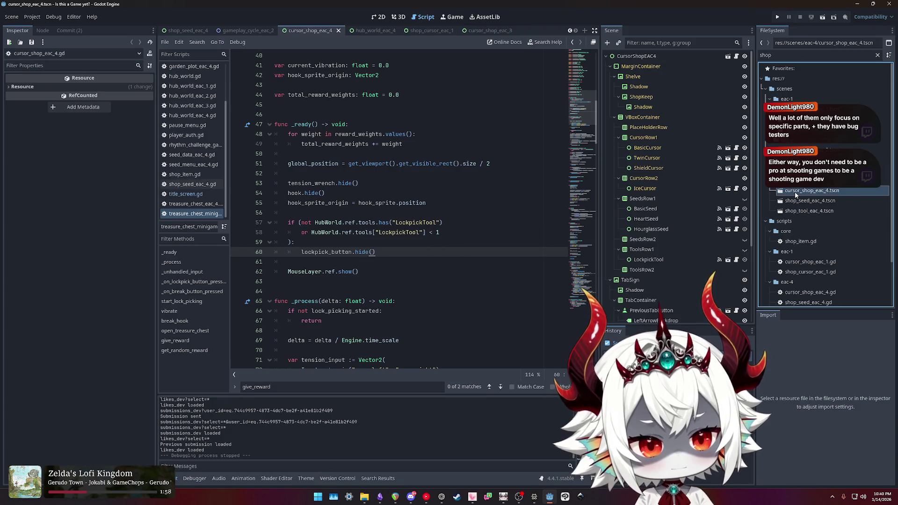
Step: Inspect the BasicSeed, HourglassSeed, row containers and cursor items down to ShieldCursor
click(645, 209)
click(650, 229)
click(643, 239)
click(641, 249)
scroll(651, 260, down, 3)
scroll(651, 264, up, 3)
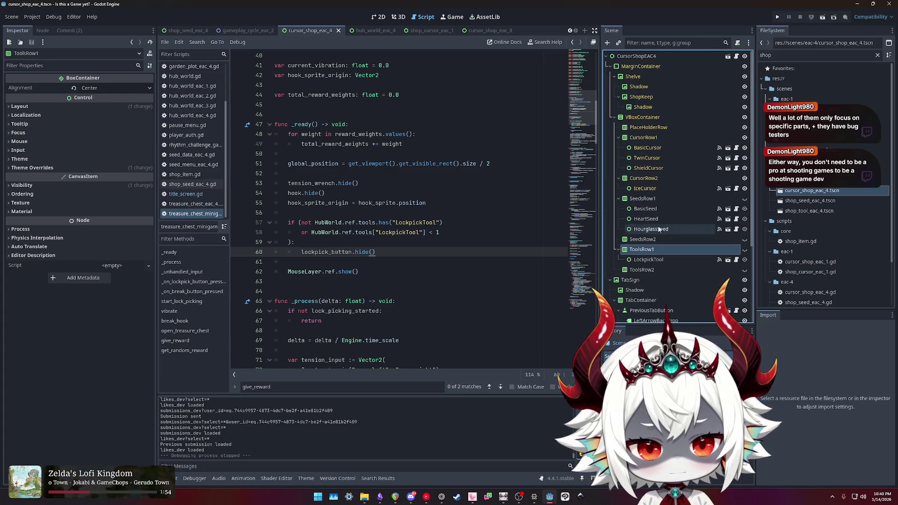
click(647, 148)
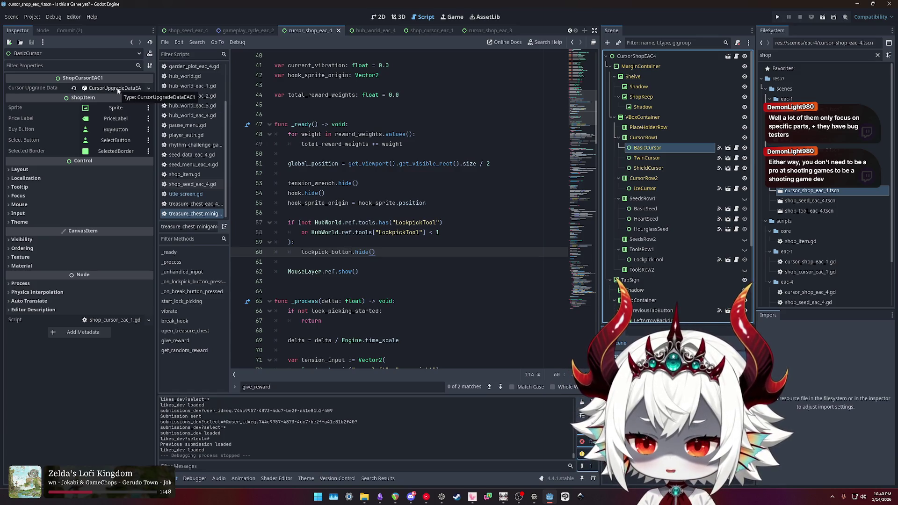
key(Down)
key(Down)
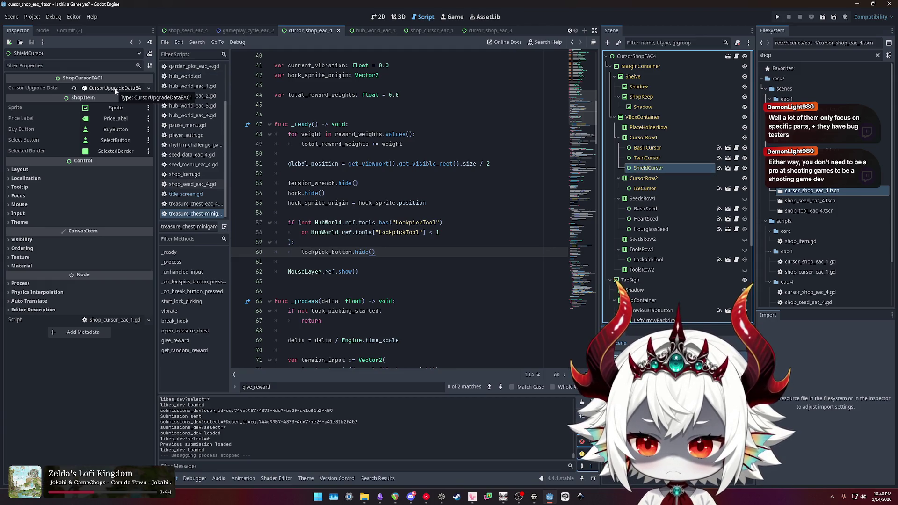
Step: Search the project files for 'upgradedata', then 'cursor', and scroll the results
double_click(793, 56)
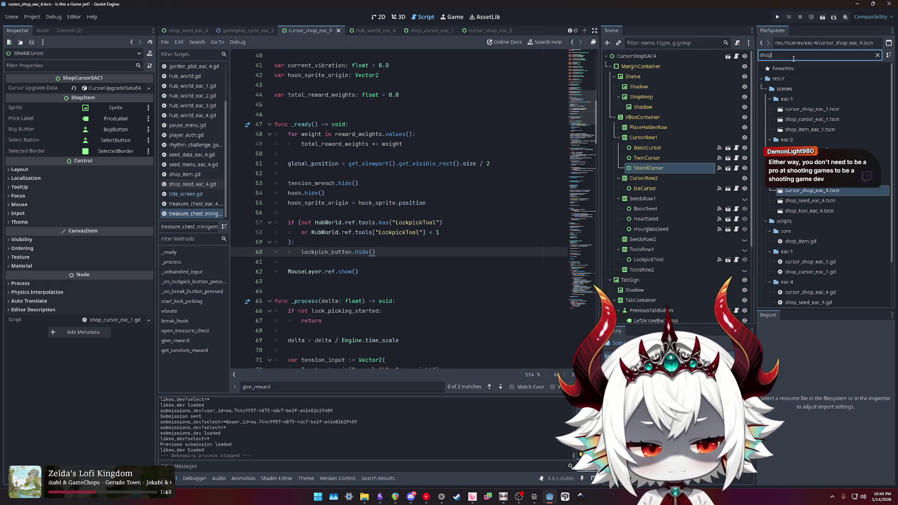
text(upgradedata)
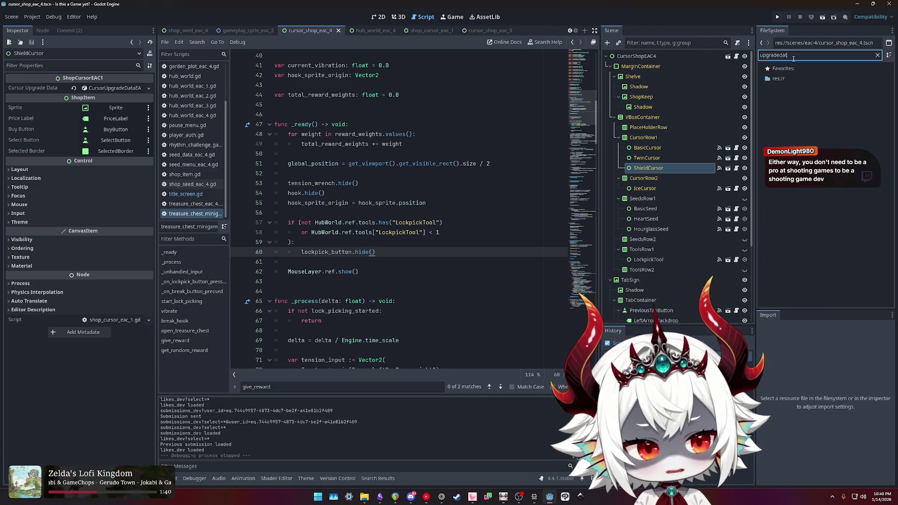
double_click(793, 56)
text(cursor)
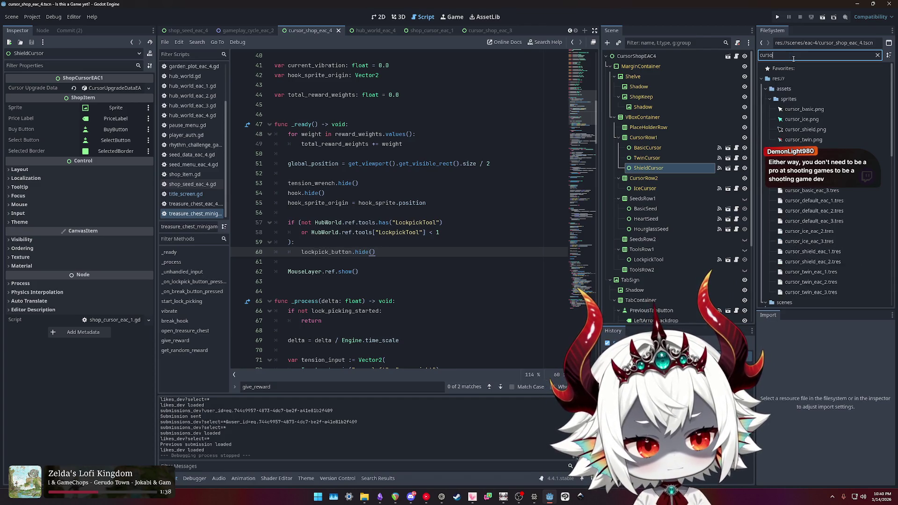
scroll(834, 182, down, 3)
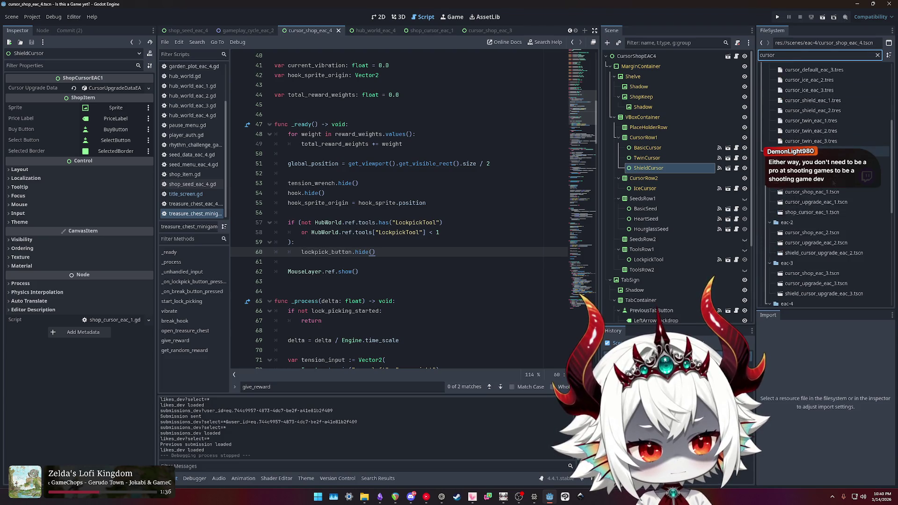
scroll(834, 182, down, 5)
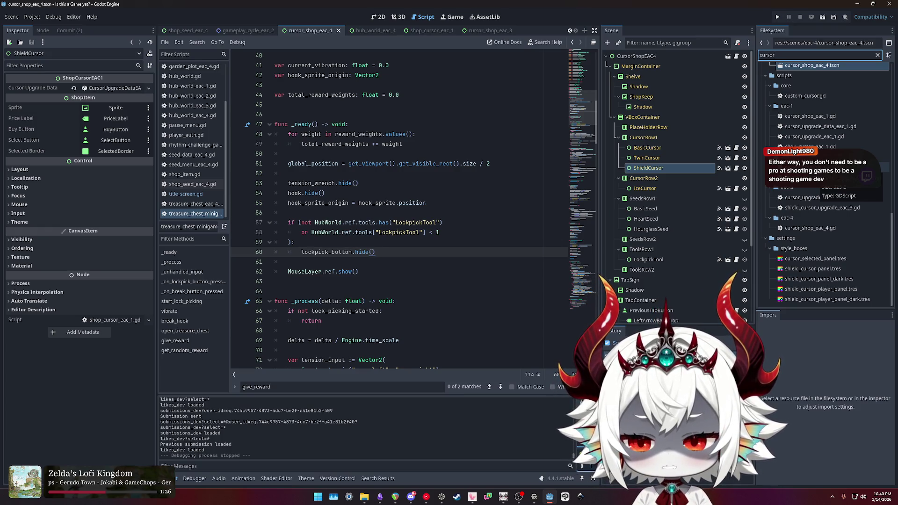
scroll(823, 187, up, 6)
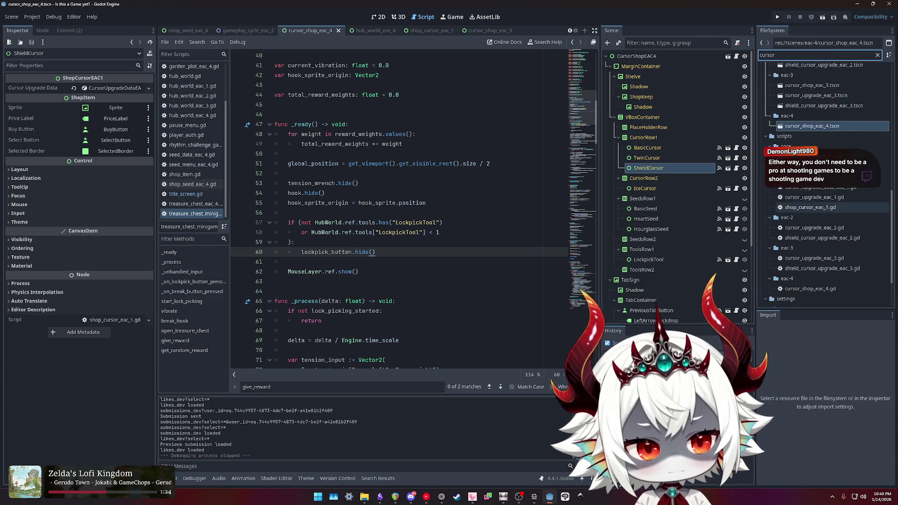
Step: Filter files by 'data' and open the cursor_upgrade_data_eac_1.gd script
key(BackSpace)
key(BackSpace)
key(BackSpace)
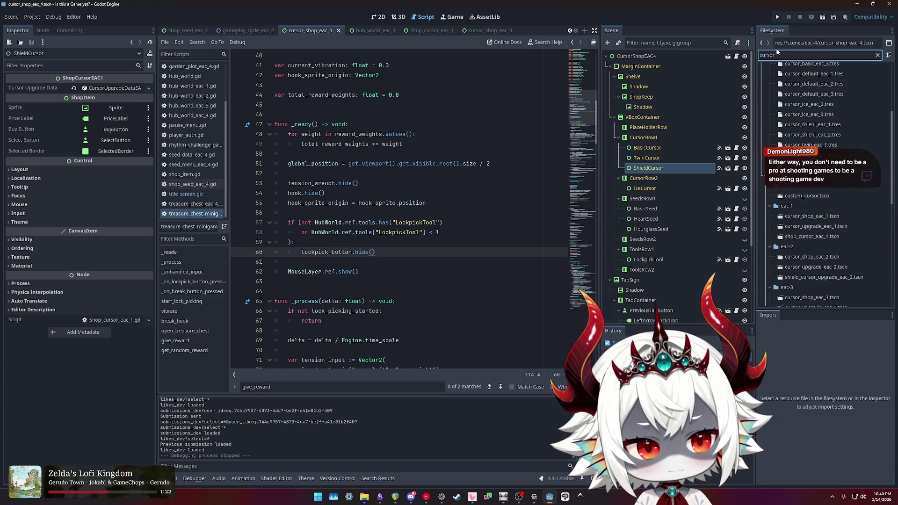
text(data)
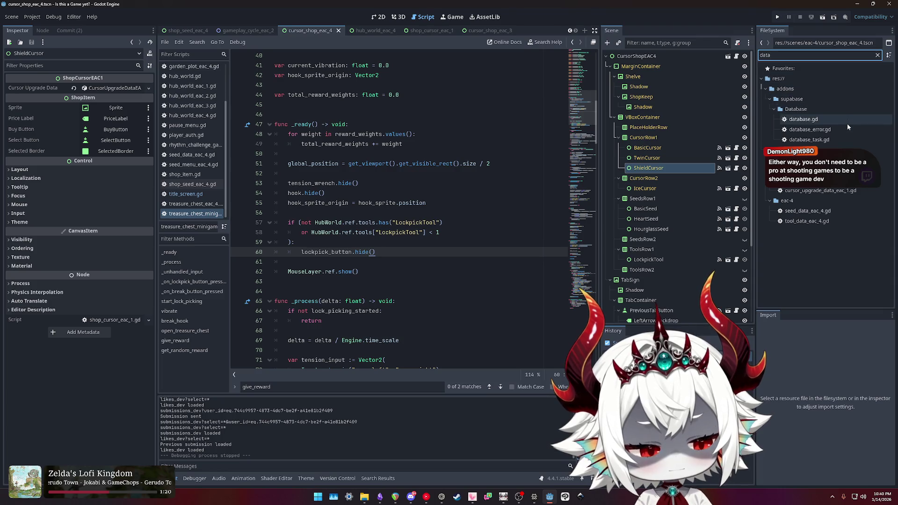
click(820, 190)
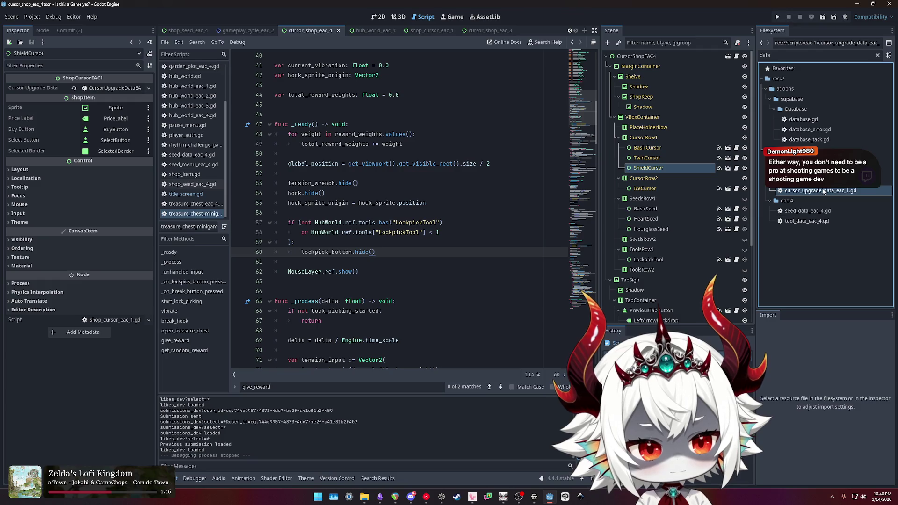
double_click(821, 192)
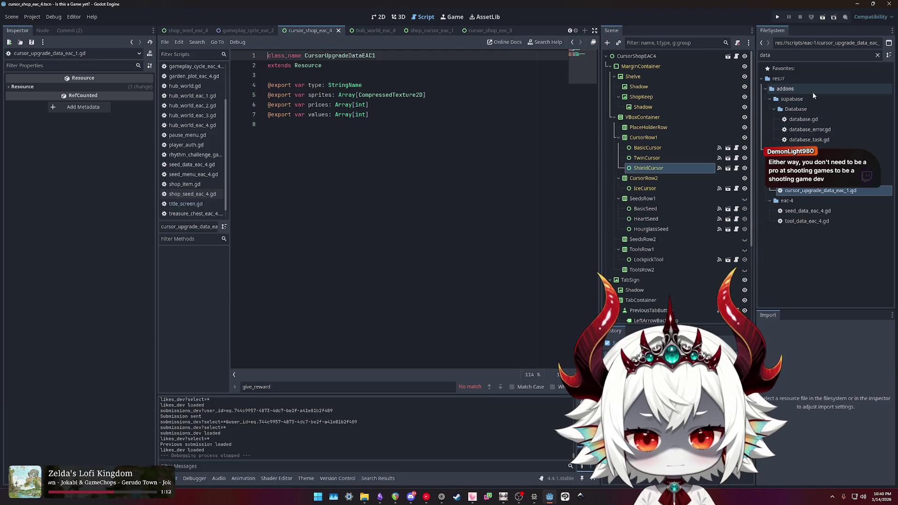
Step: Inspect BasicCursor and CursorRow1, then open BasicCursor's shop_cursor_eac_1.gd script
double_click(764, 55)
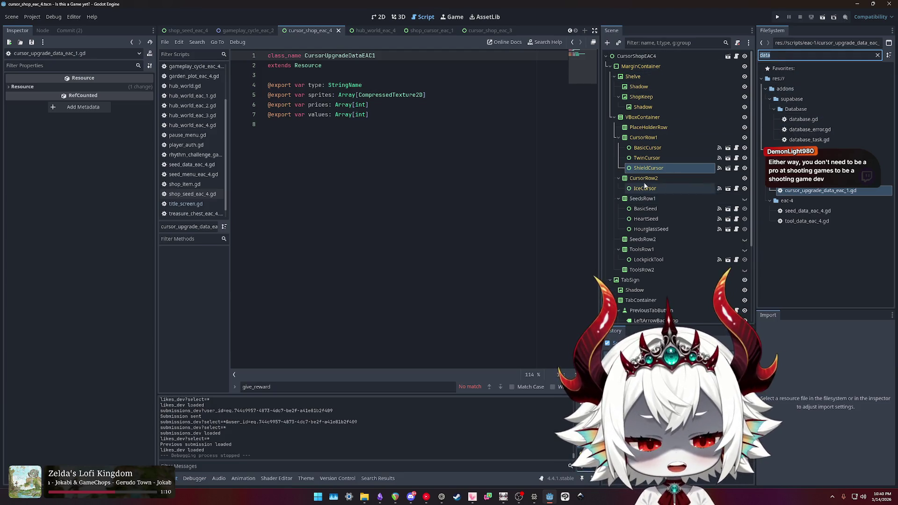
click(648, 147)
click(643, 138)
click(645, 148)
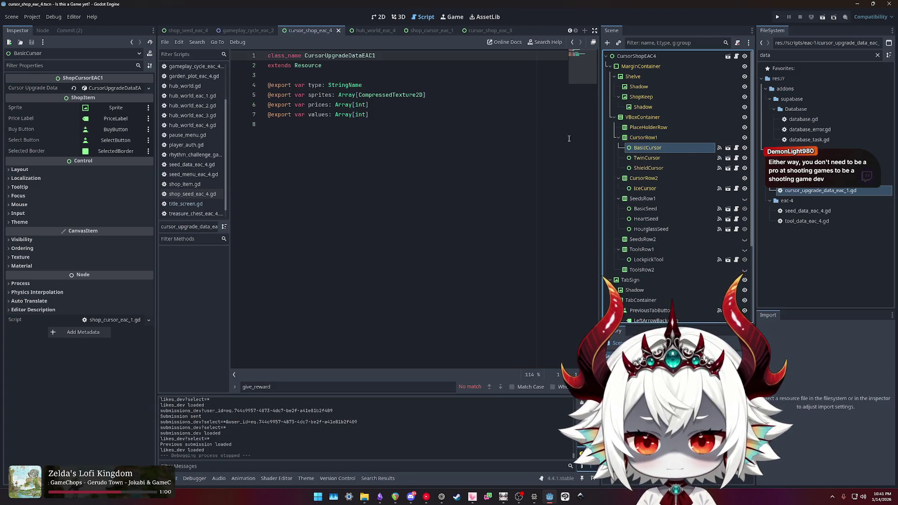
click(727, 148)
click(740, 56)
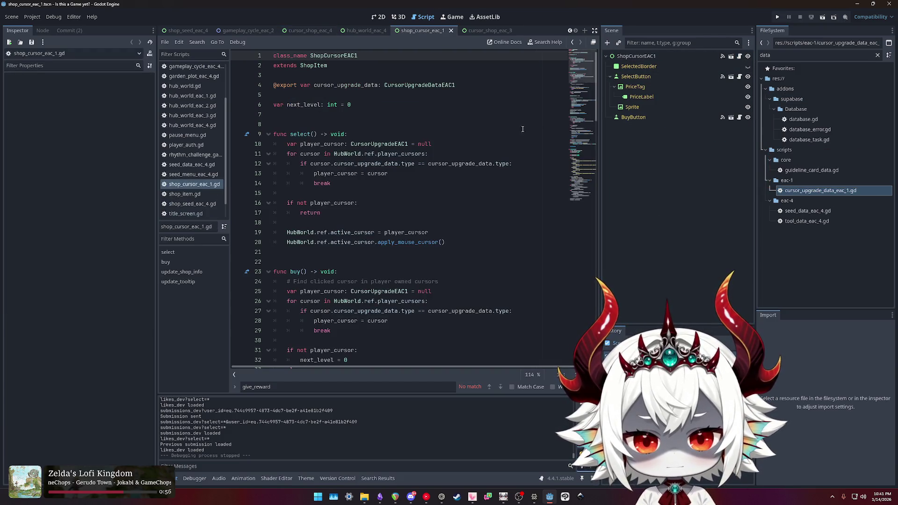
ctrl+click(412, 85)
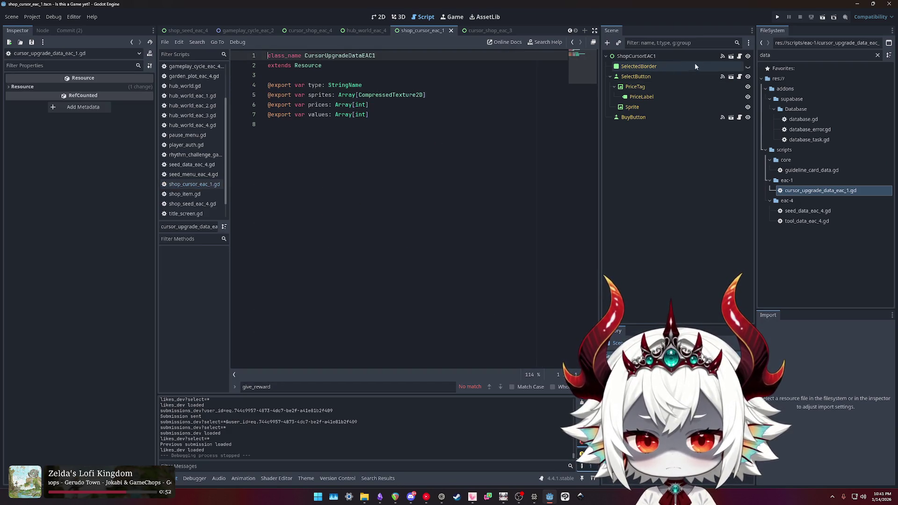
click(739, 56)
scroll(407, 166, down, 15)
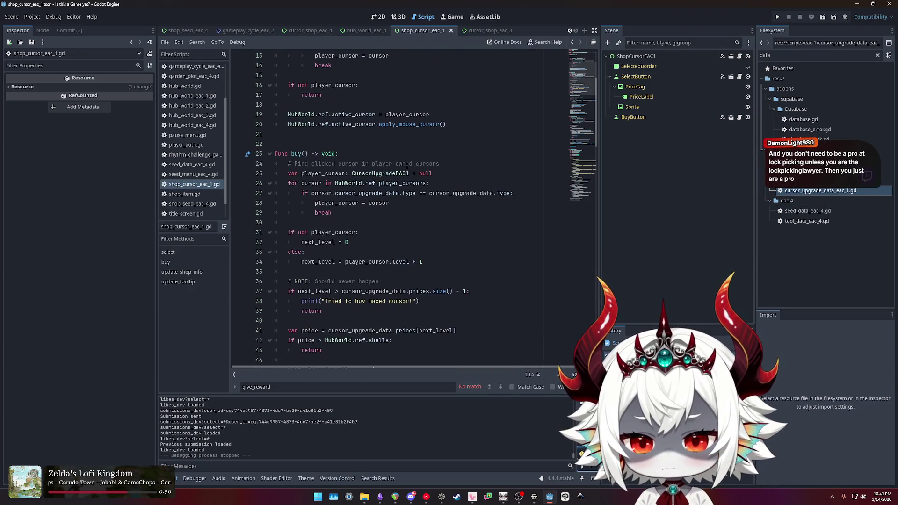
key(ctrl+f)
text(tooltip)
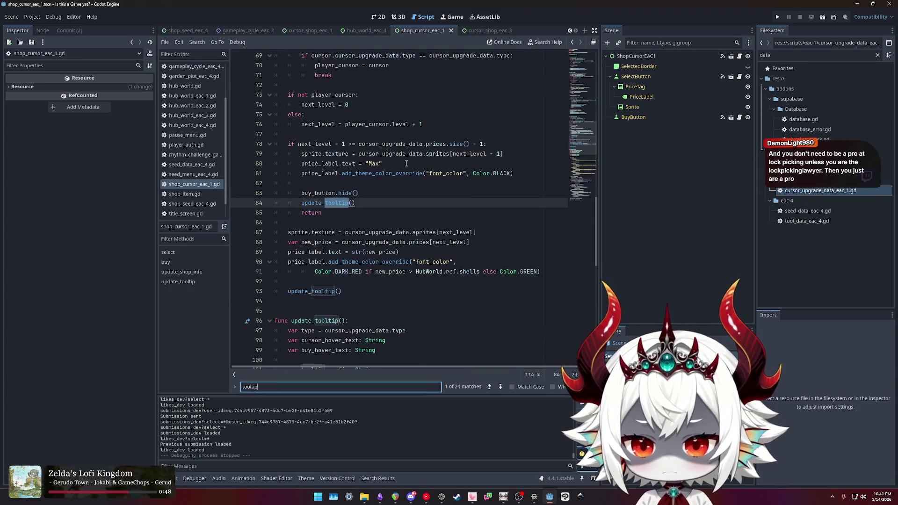
ctrl+click(321, 202)
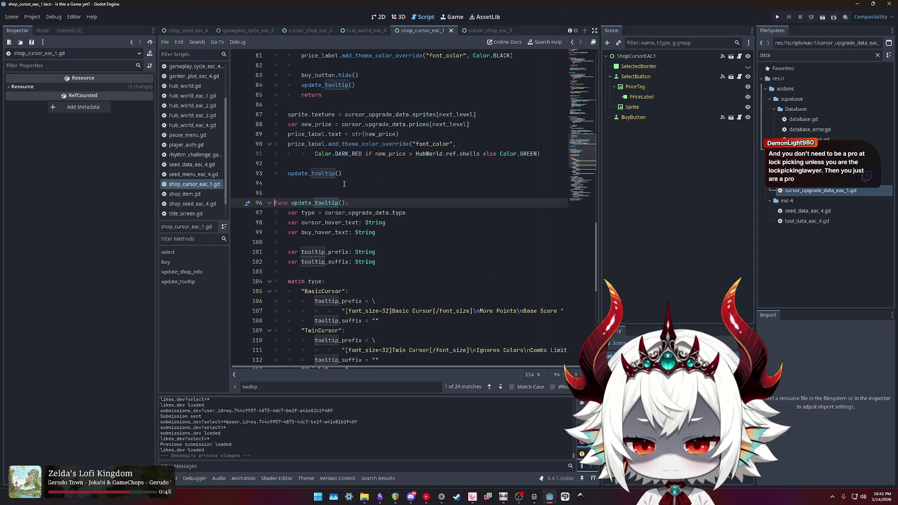
scroll(348, 187, down, 1)
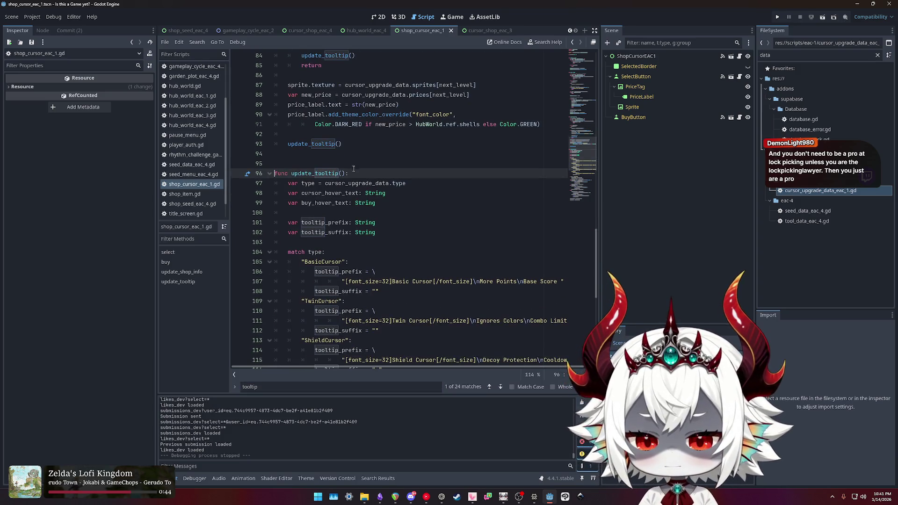
scroll(353, 168, down, 4)
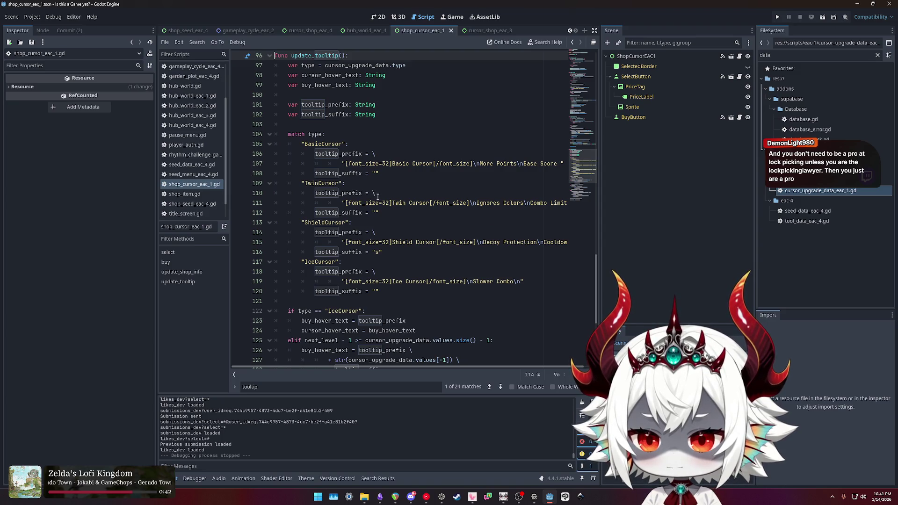
scroll(378, 196, down, 6)
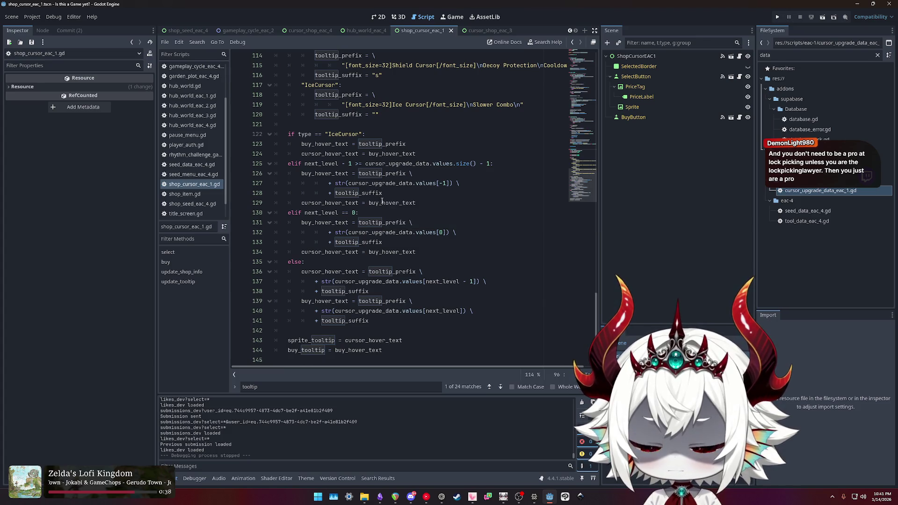
scroll(321, 187, up, 4)
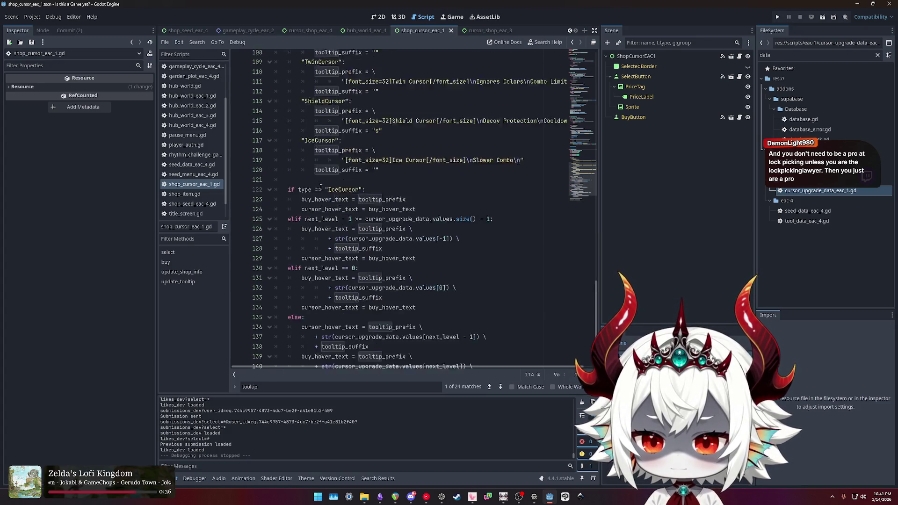
click(326, 242)
double_click(338, 243)
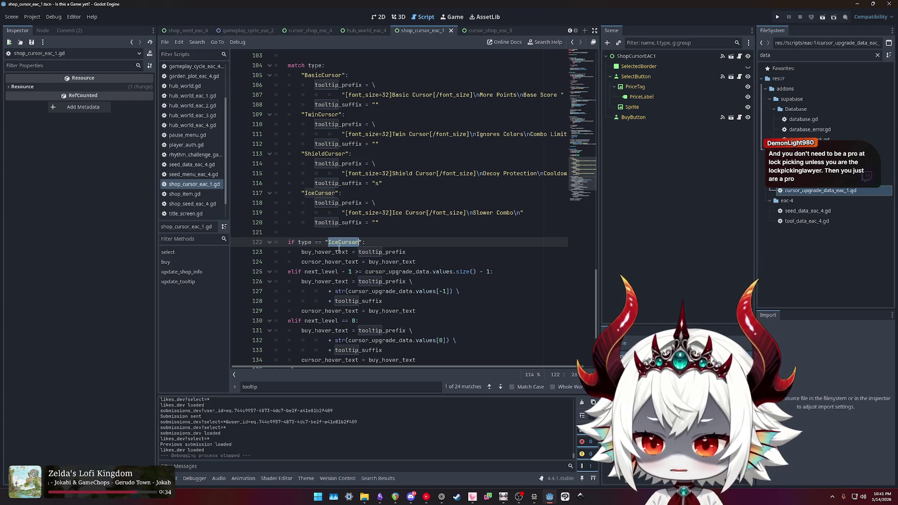
click(305, 242)
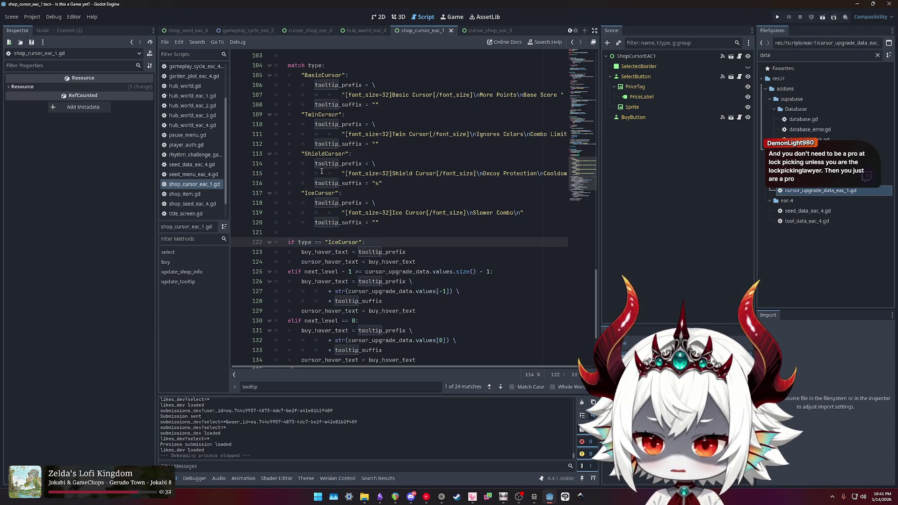
scroll(321, 172, up, 2)
double_click(323, 134)
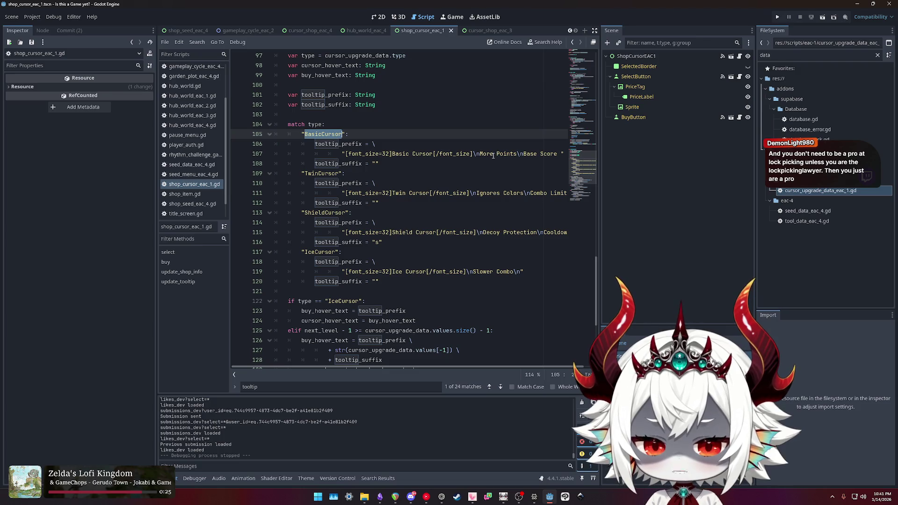
double_click(351, 163)
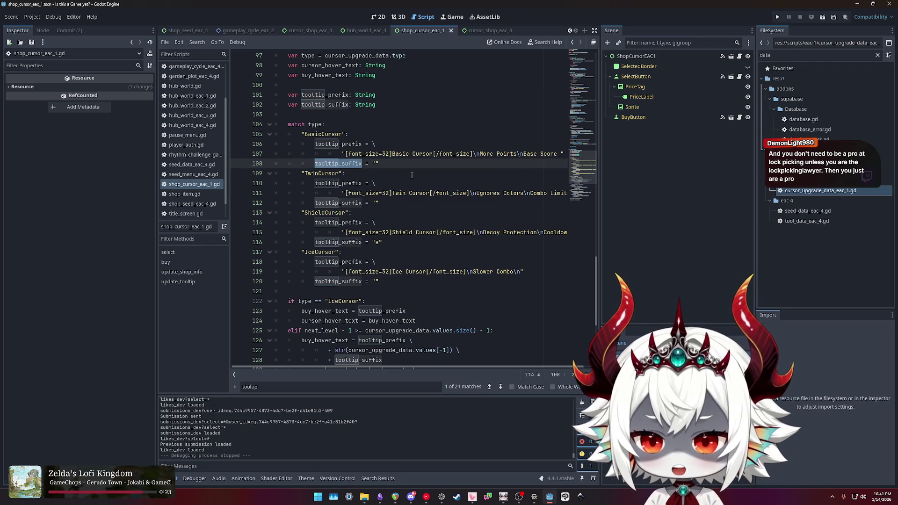
scroll(412, 171, down, 3)
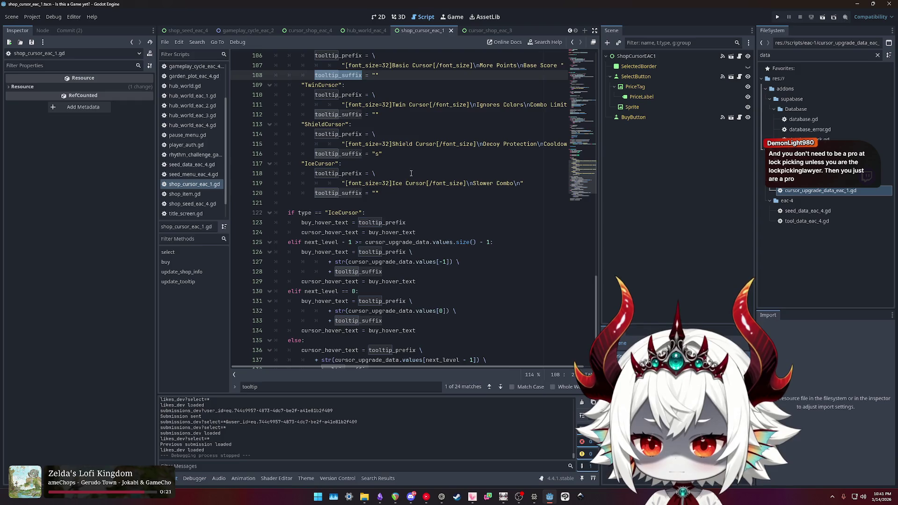
scroll(411, 174, down, 3)
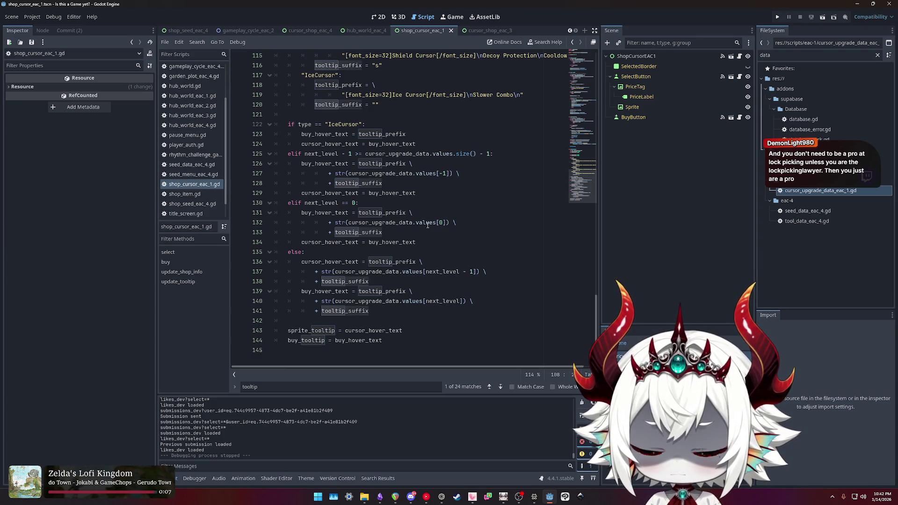
double_click(338, 262)
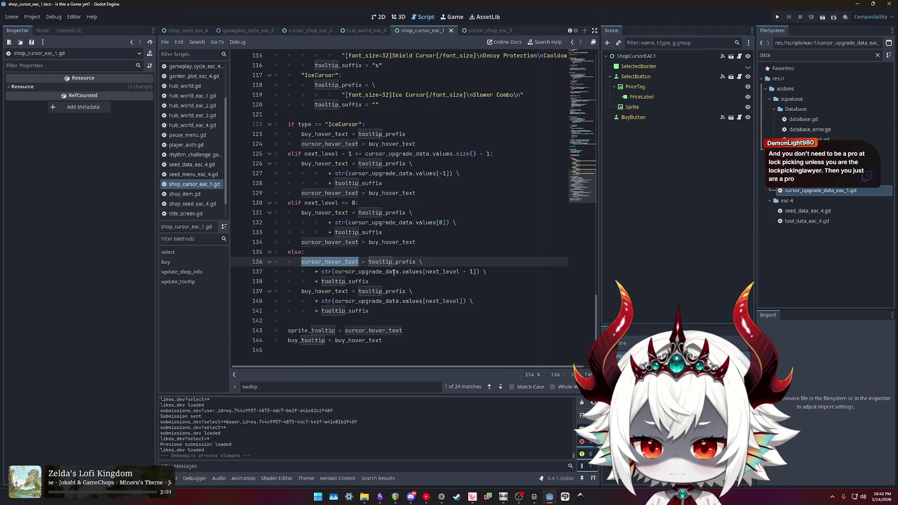
click(416, 271)
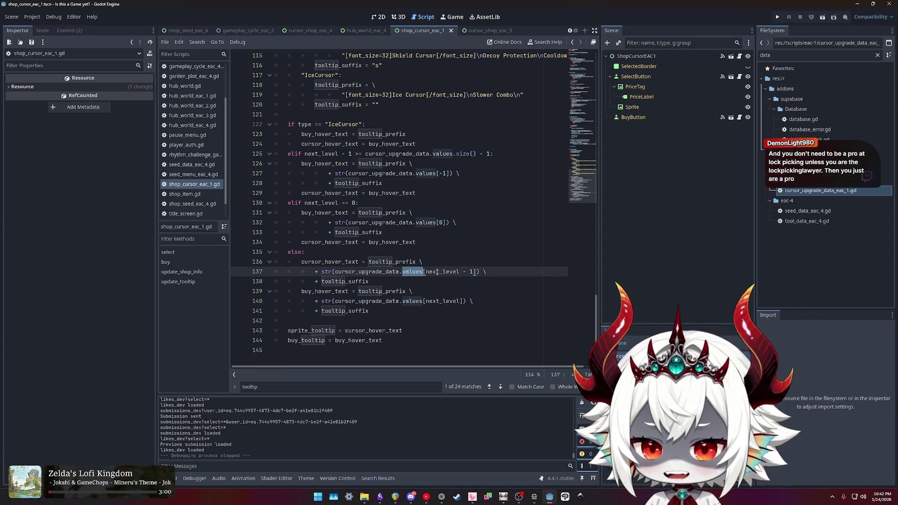
double_click(438, 271)
double_click(356, 281)
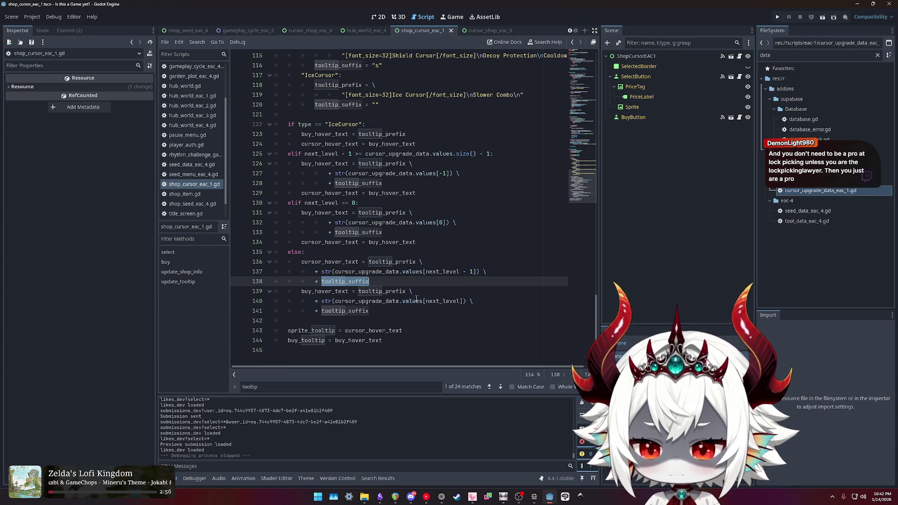
double_click(313, 330)
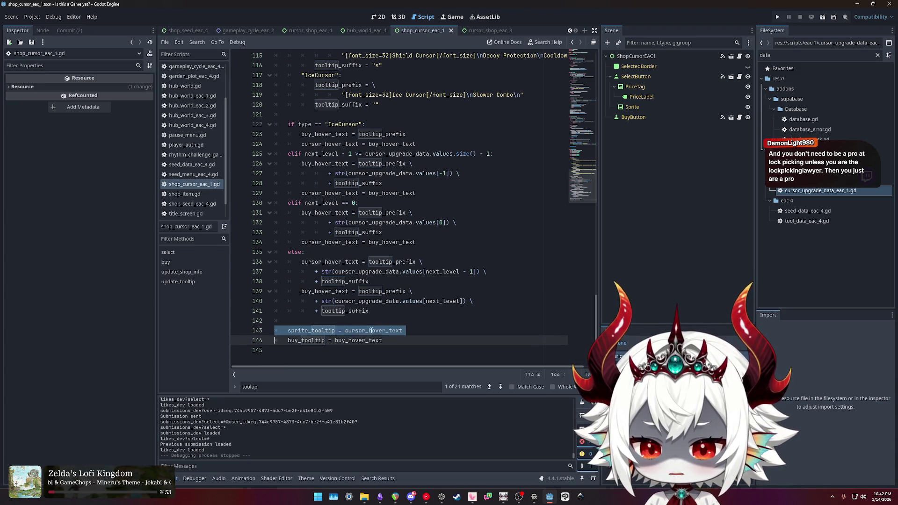
double_click(306, 340)
click(349, 340)
double_click(350, 340)
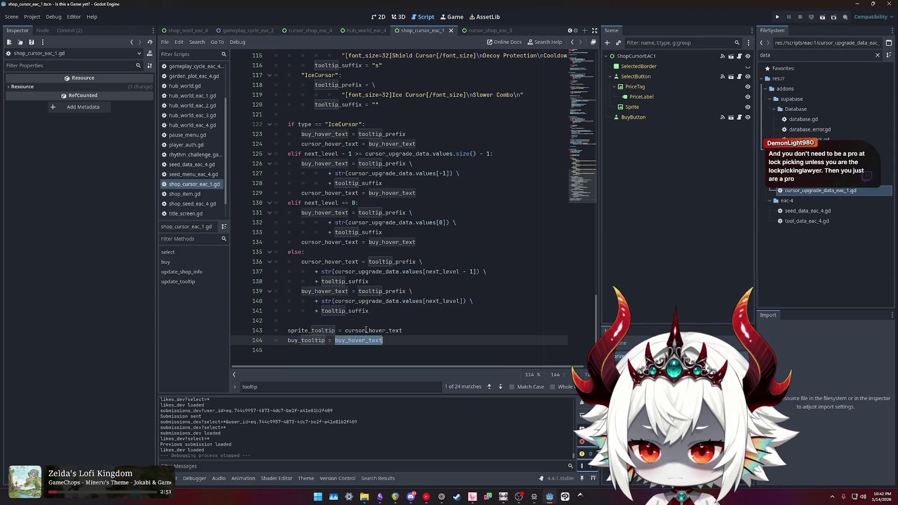
scroll(366, 330, up, 8)
scroll(383, 317, up, 1)
Step: Search the script for tooltip_suffix and step through every match
double_click(328, 193)
key(ctrl+f)
key(Return)
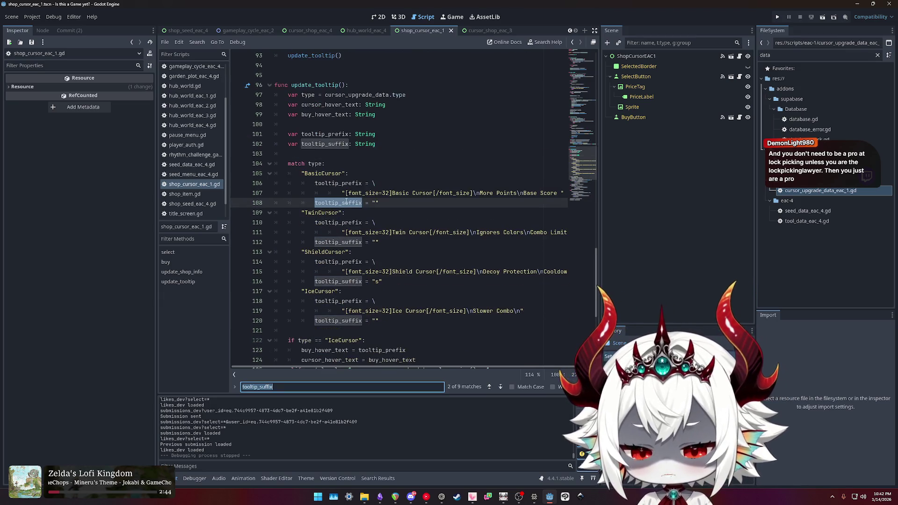
key(Return)
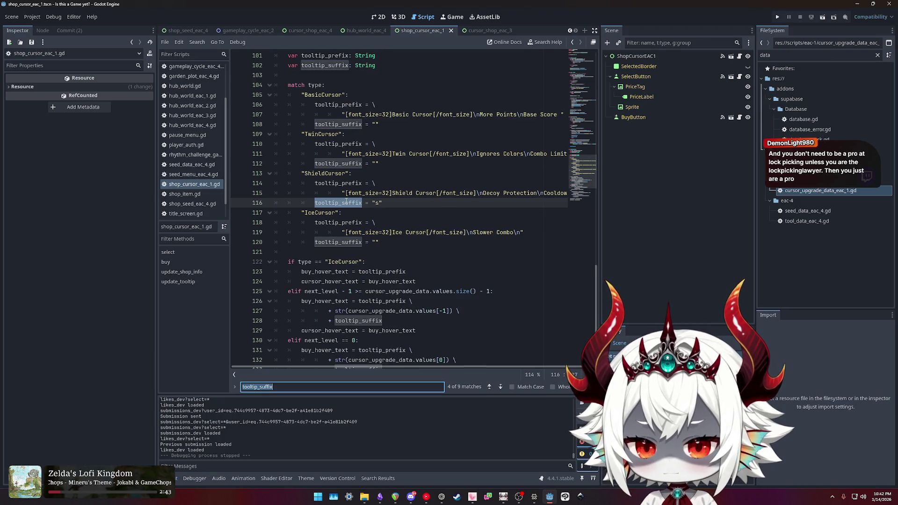
key(Return)
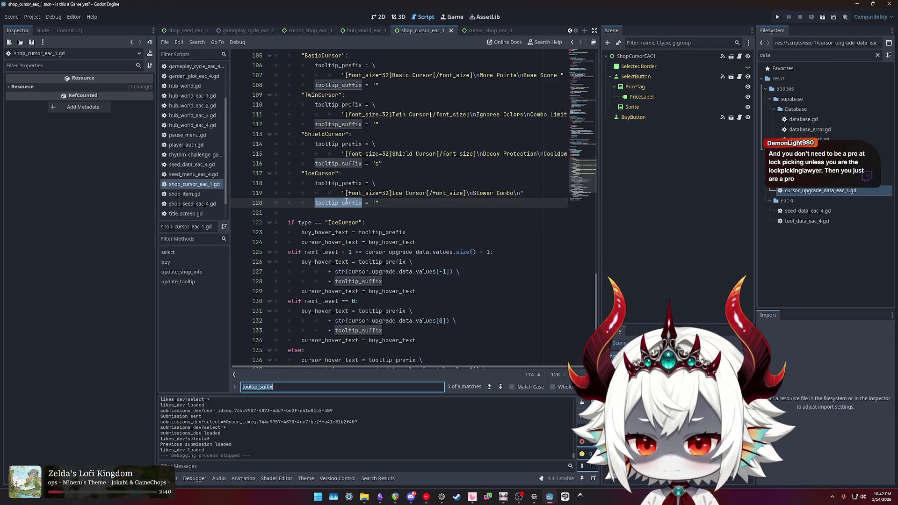
key(Return)
key(Return)
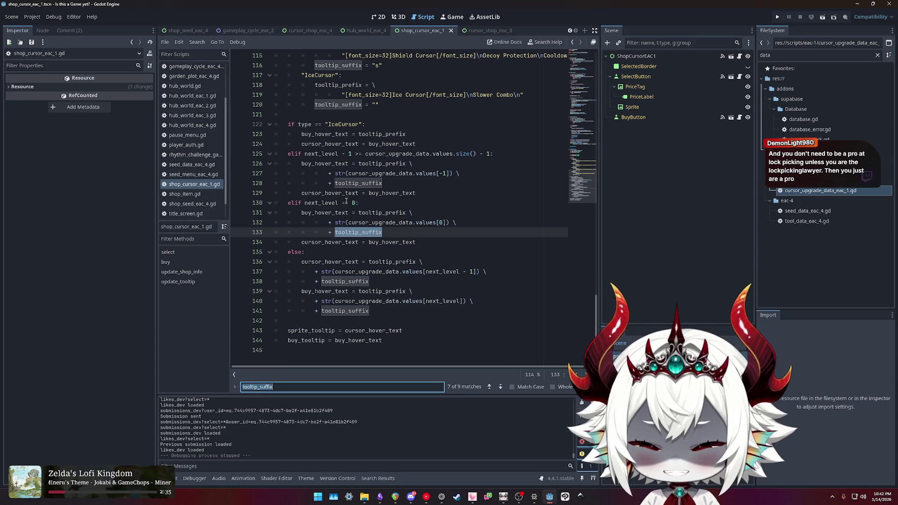
key(Return)
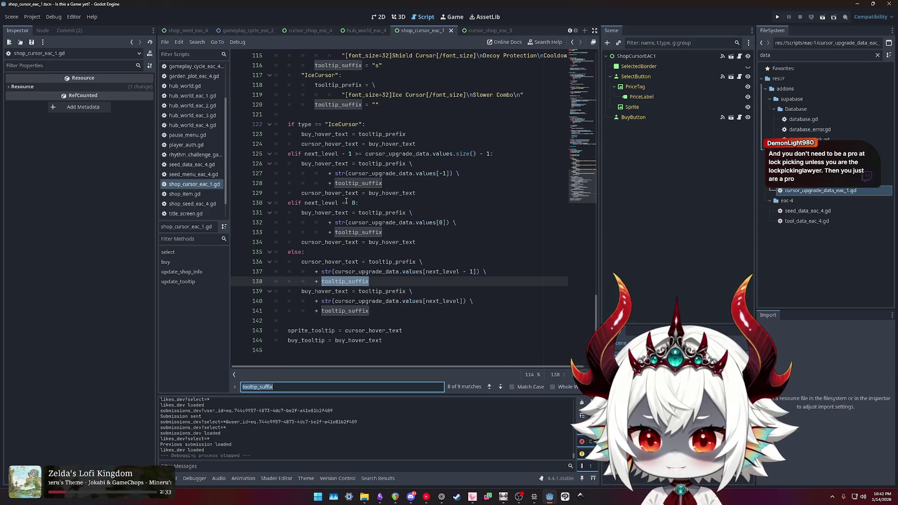
key(Return)
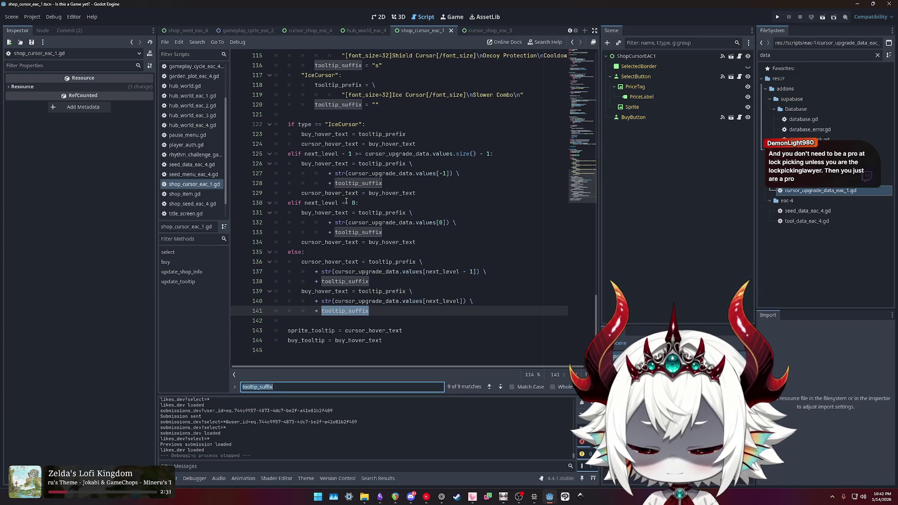
Step: Check cursor_hover_text matches, then view cursor_upgrade_data_eac_1.gd's values array declaration
double_click(323, 263)
key(ctrl+f)
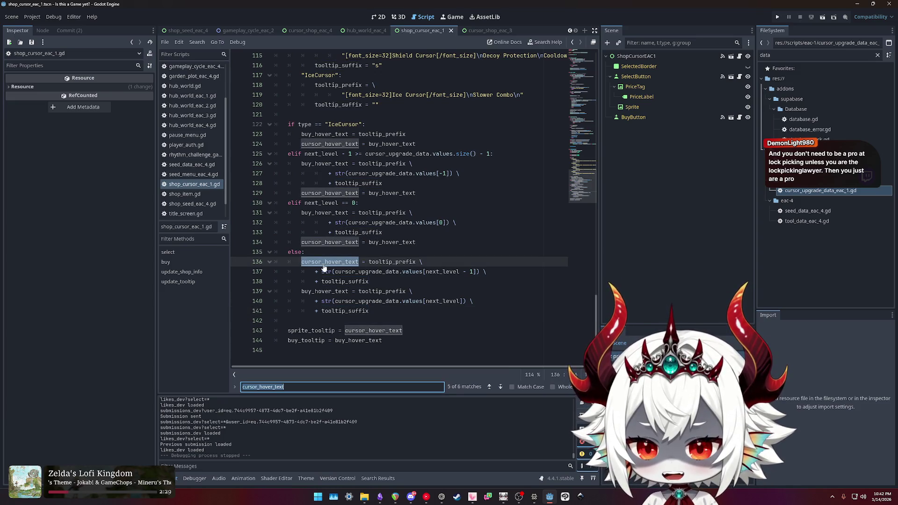
key(Return)
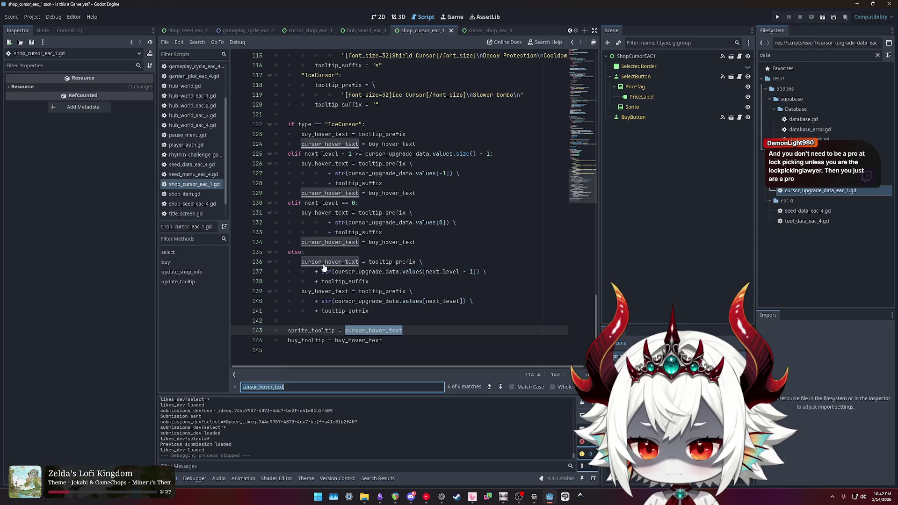
key(shift+Return)
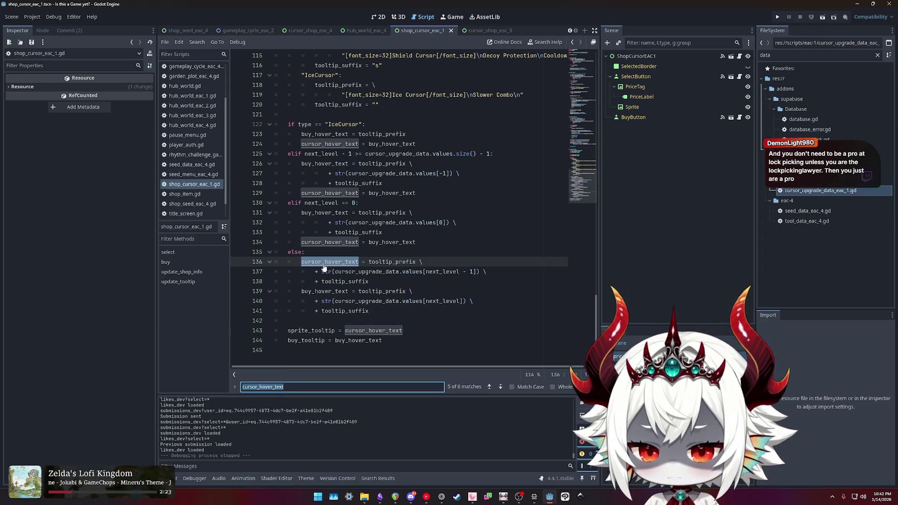
ctrl+click(406, 271)
double_click(325, 115)
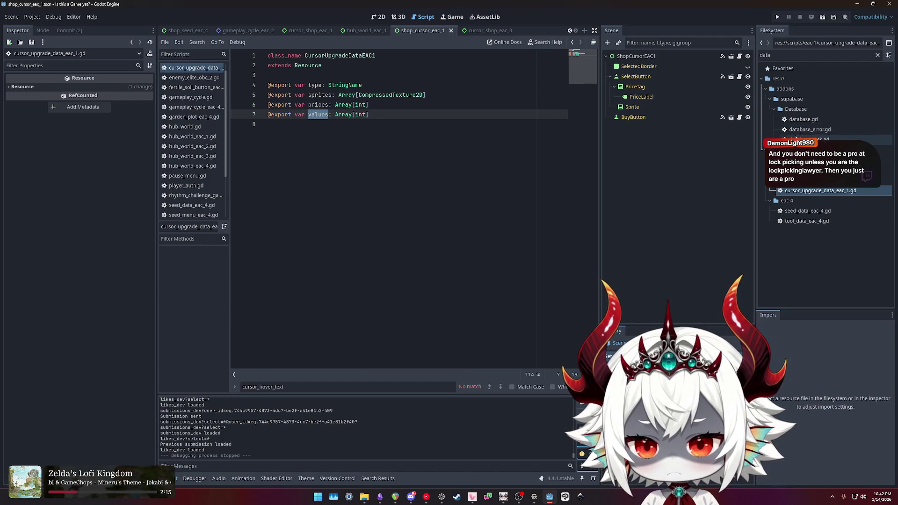
Step: Switch through the hub_world_eac_4 and shop_seed_eac_4 scene tabs to cursor_shop_eac_4
click(381, 34)
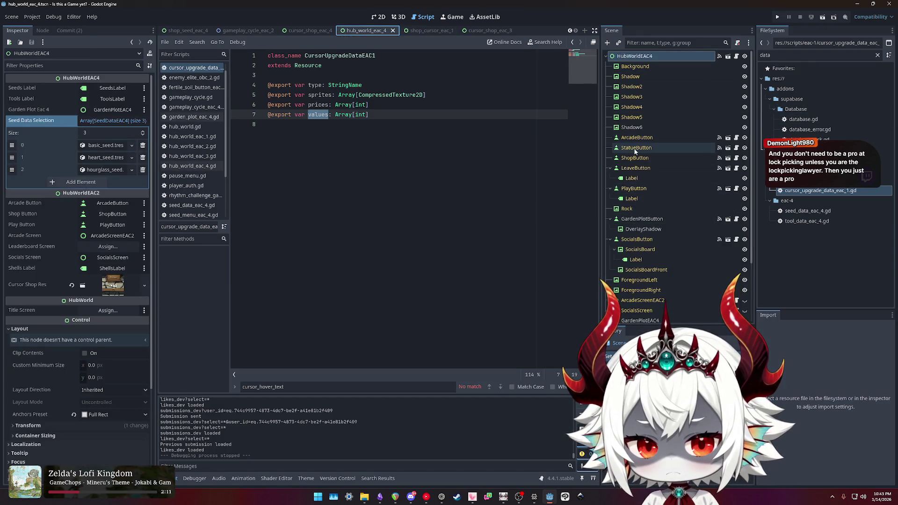
scroll(636, 190, down, 3)
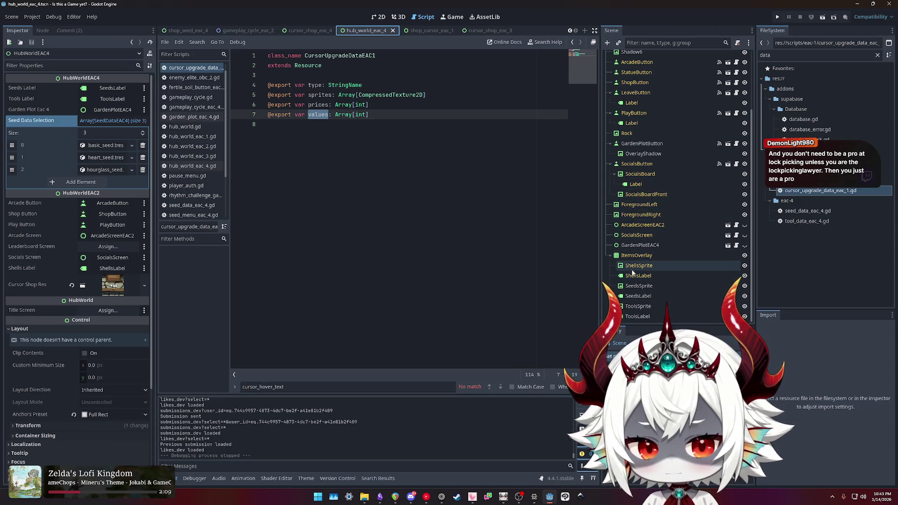
scroll(632, 274, up, 3)
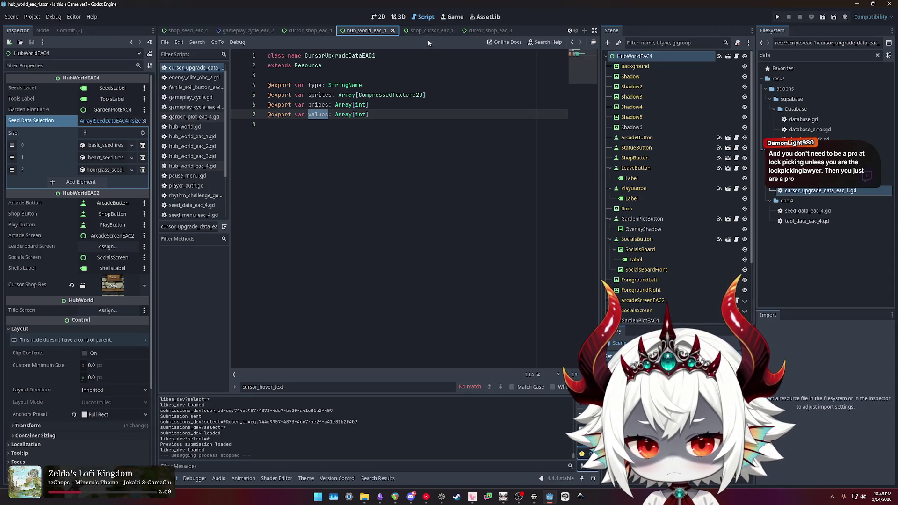
click(208, 31)
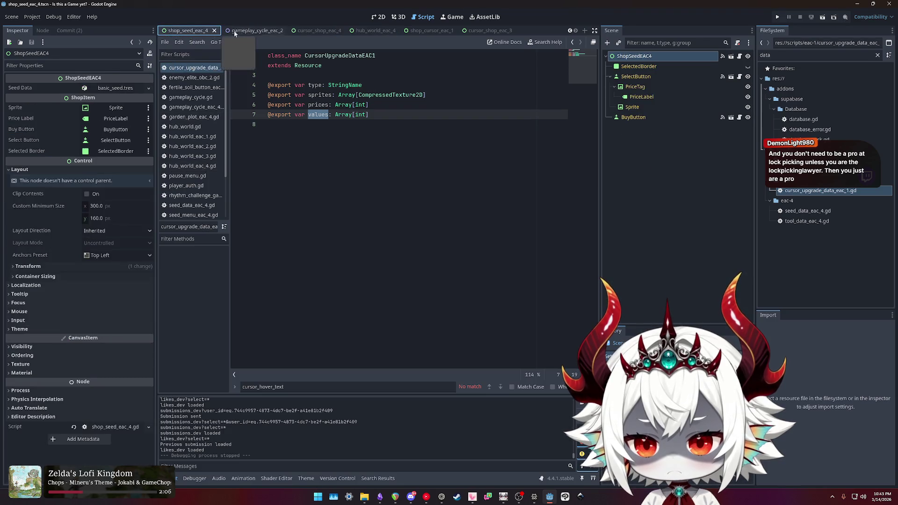
click(310, 30)
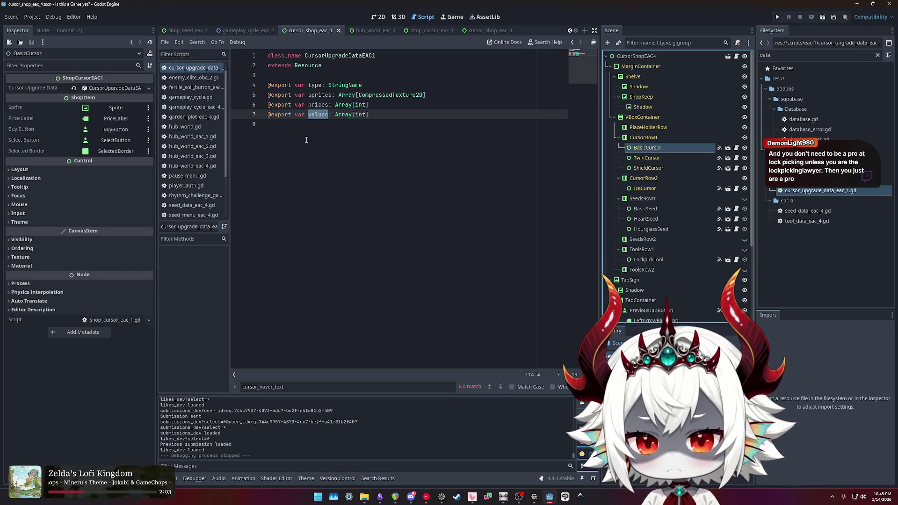
click(106, 89)
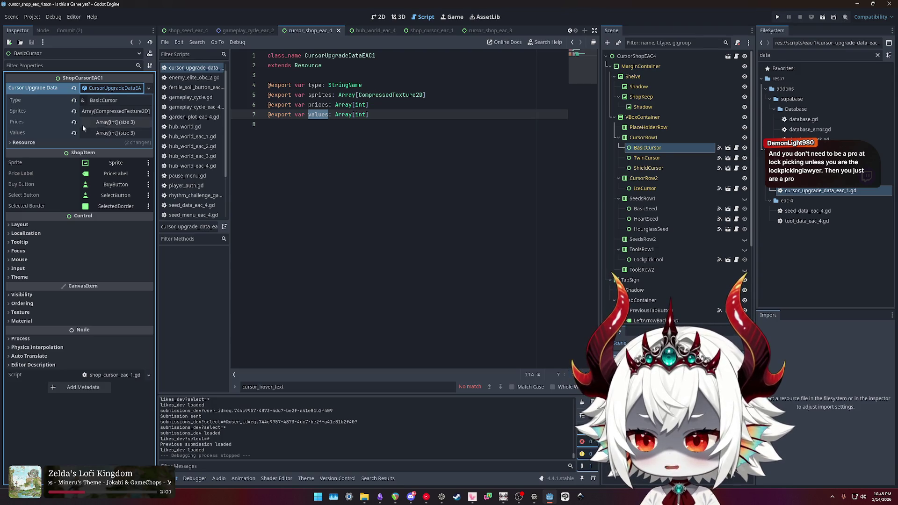
click(108, 133)
click(108, 122)
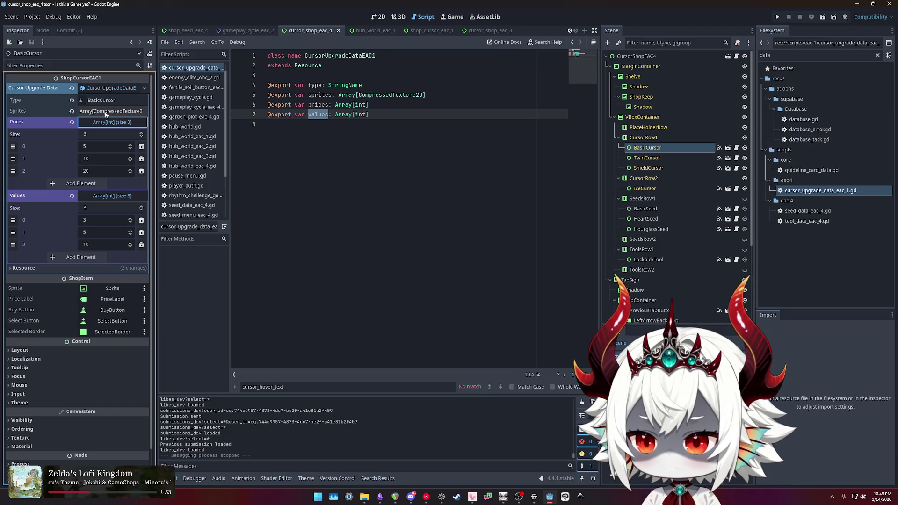
click(112, 89)
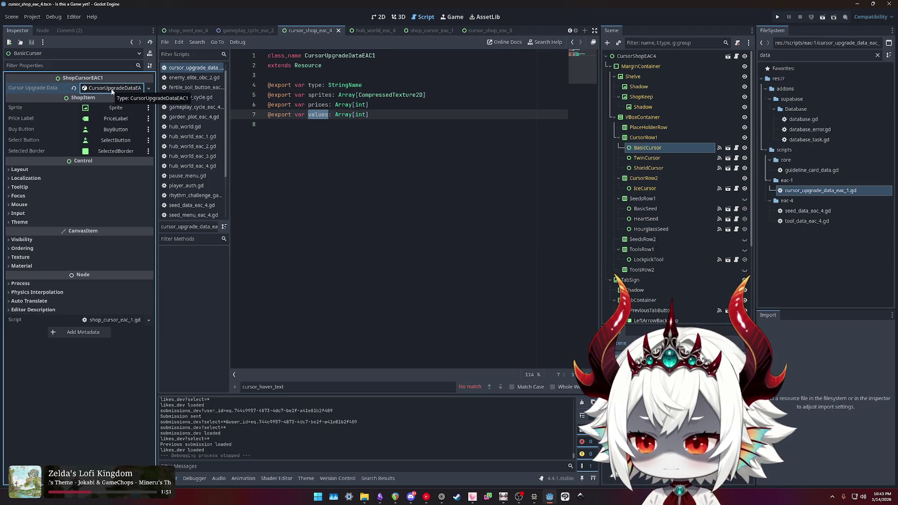
click(112, 91)
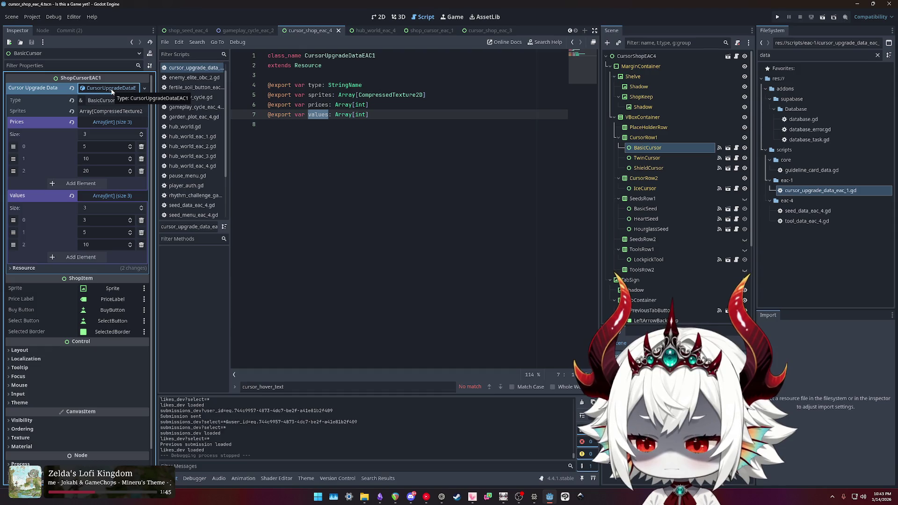
click(111, 90)
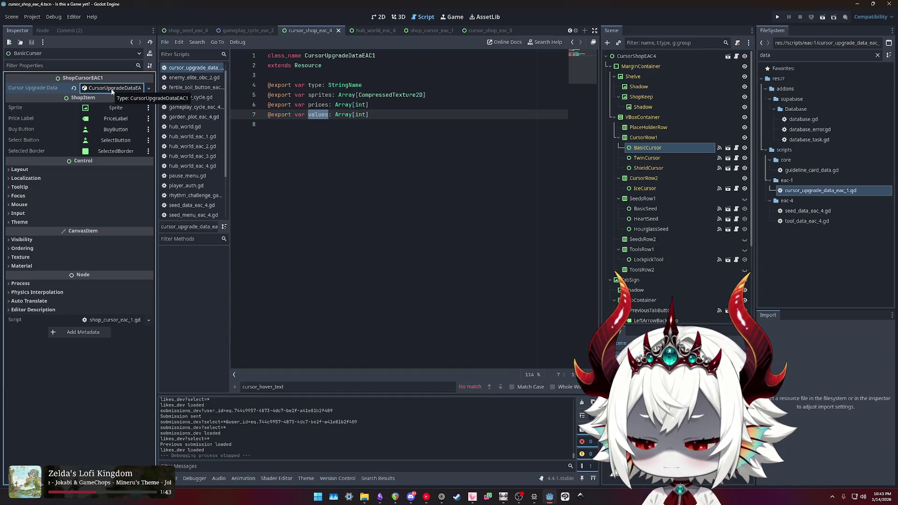
click(647, 168)
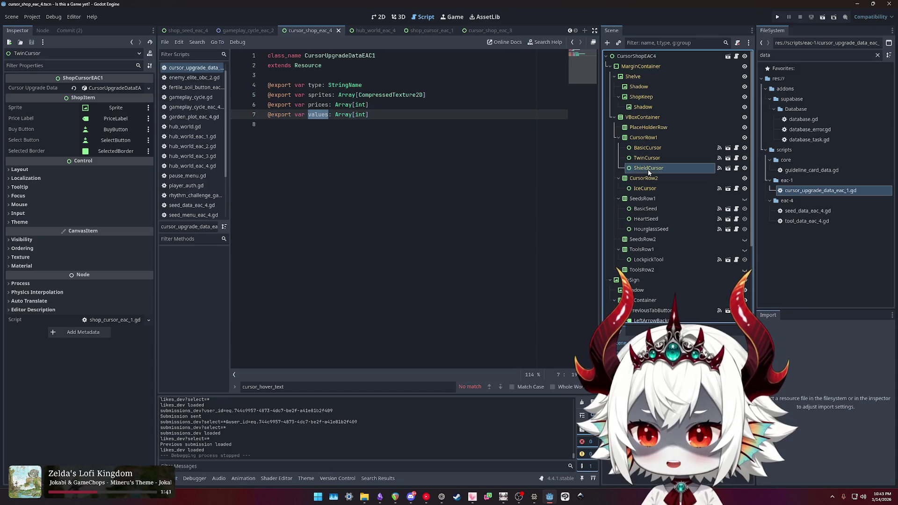
click(647, 147)
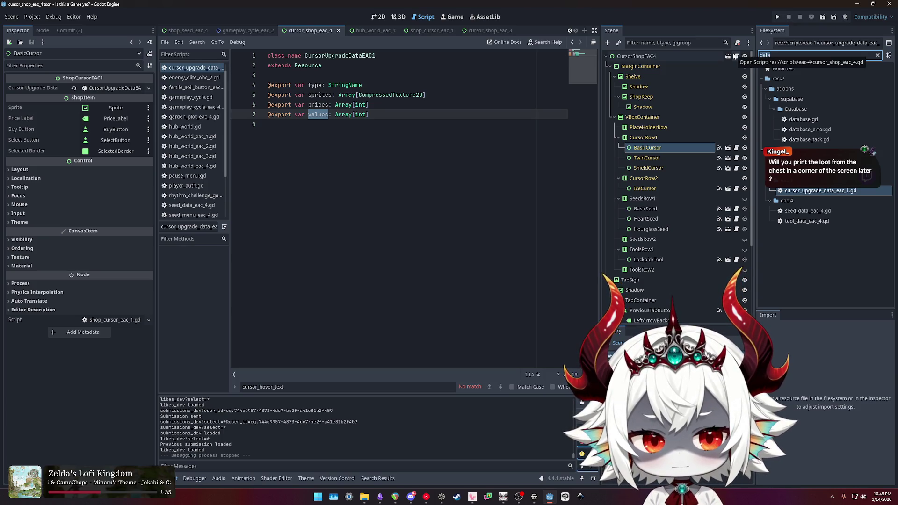
text(basic)
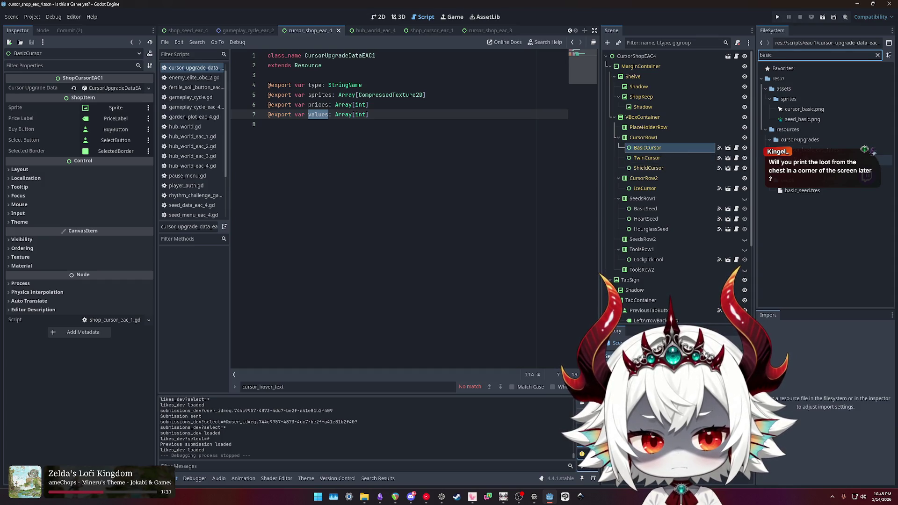
Step: Compare the cursor_basic_eac resources' expanded price and value arrays, then reselect BasicCursor
click(881, 171)
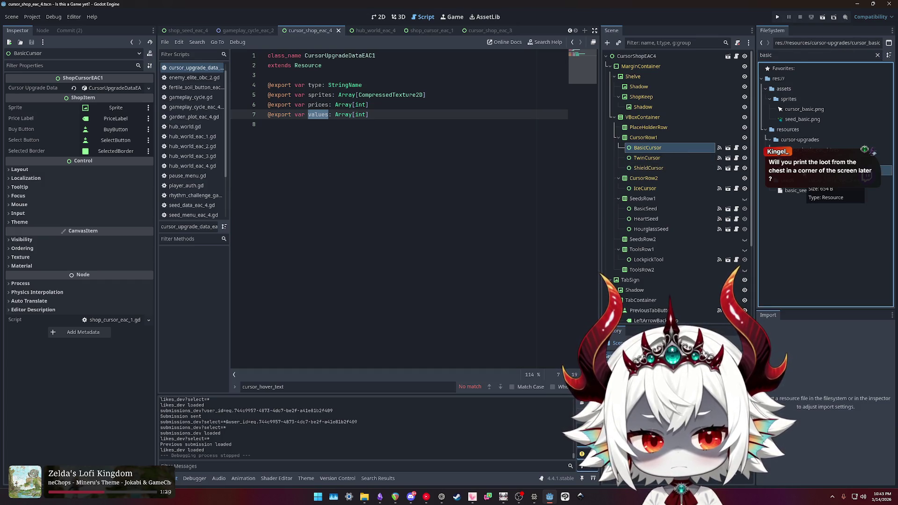
click(881, 159)
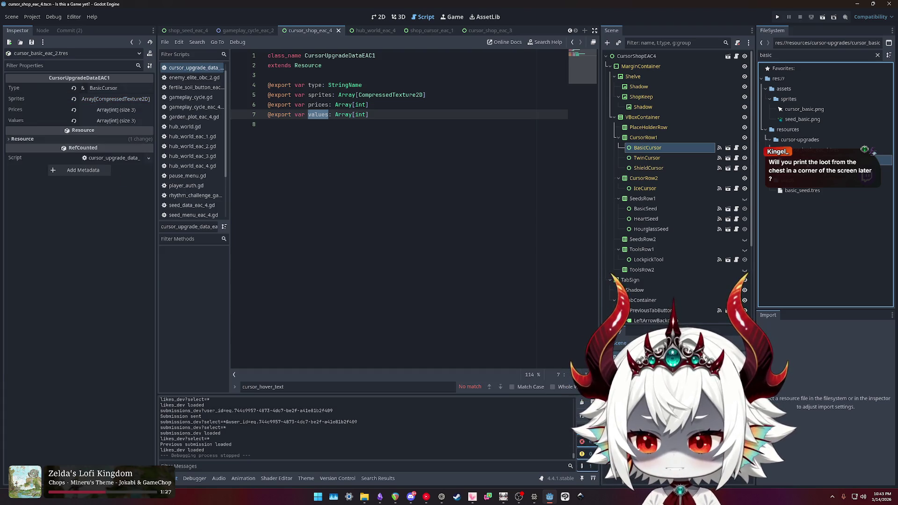
click(873, 150)
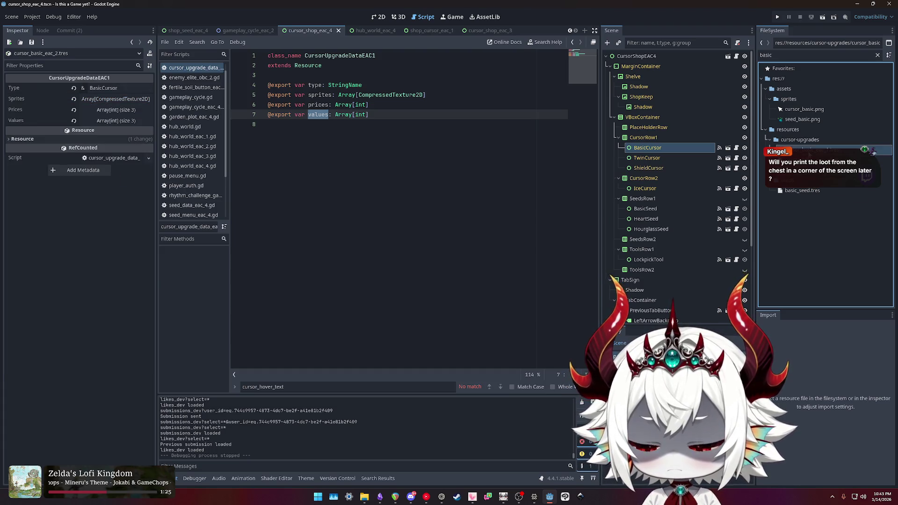
click(116, 120)
click(116, 109)
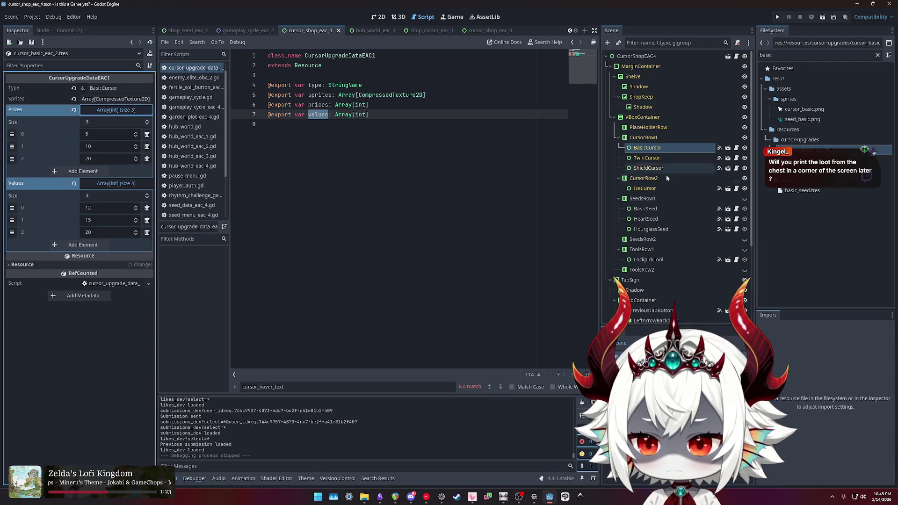
click(873, 151)
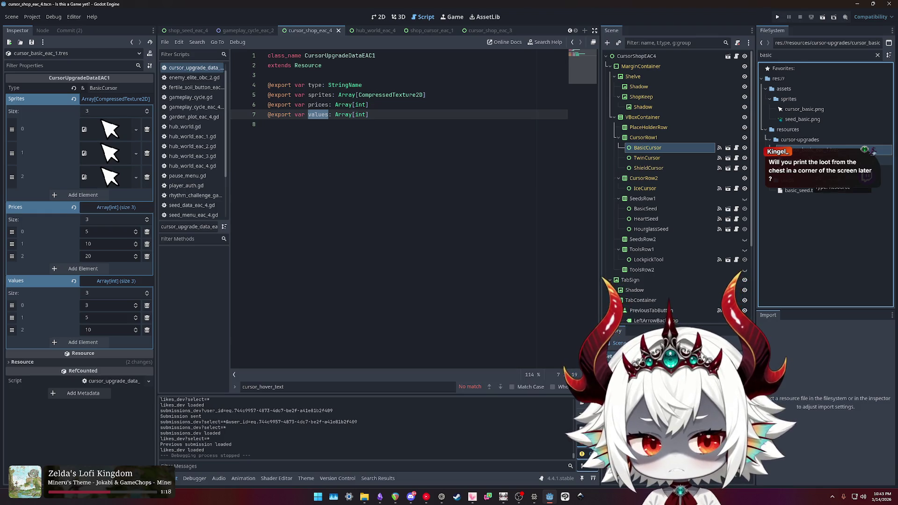
key(Down)
key(Down)
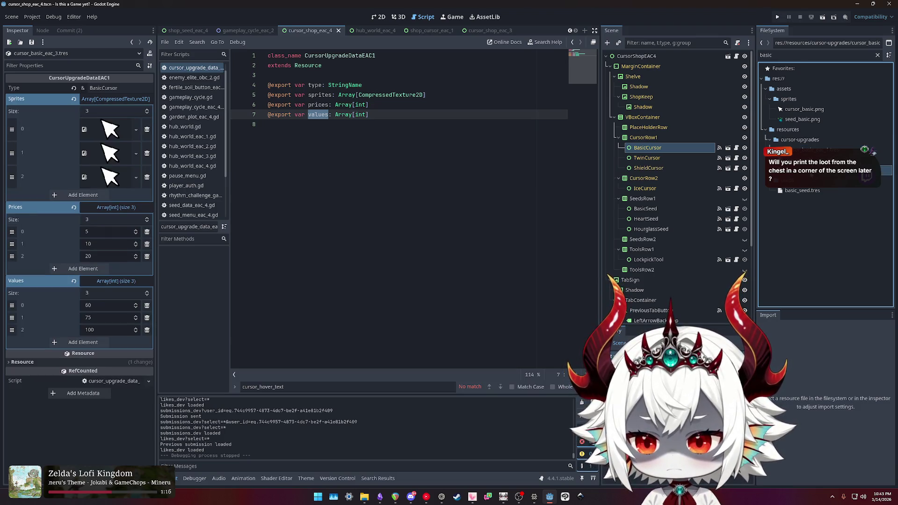
click(644, 147)
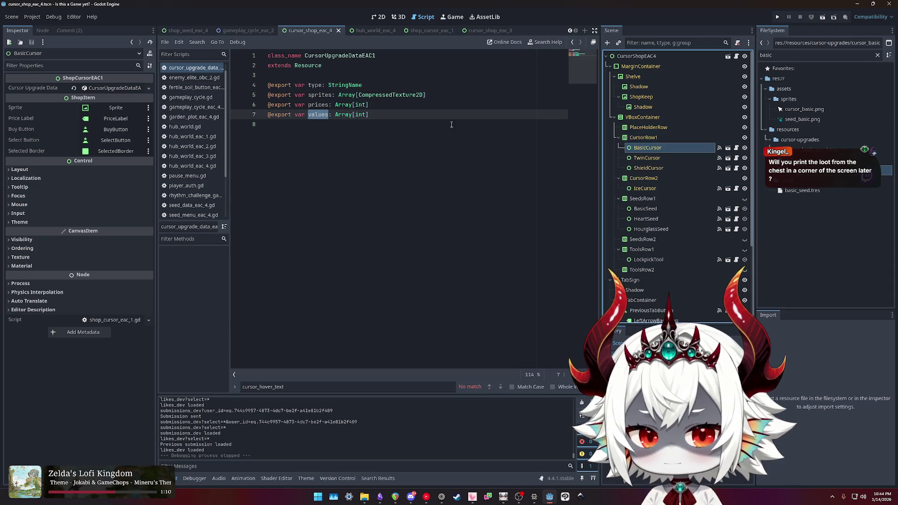
Step: Revert BasicCursor's upgrade data, try assigning cursor_basic_eac_3.tres, then undo it
click(75, 90)
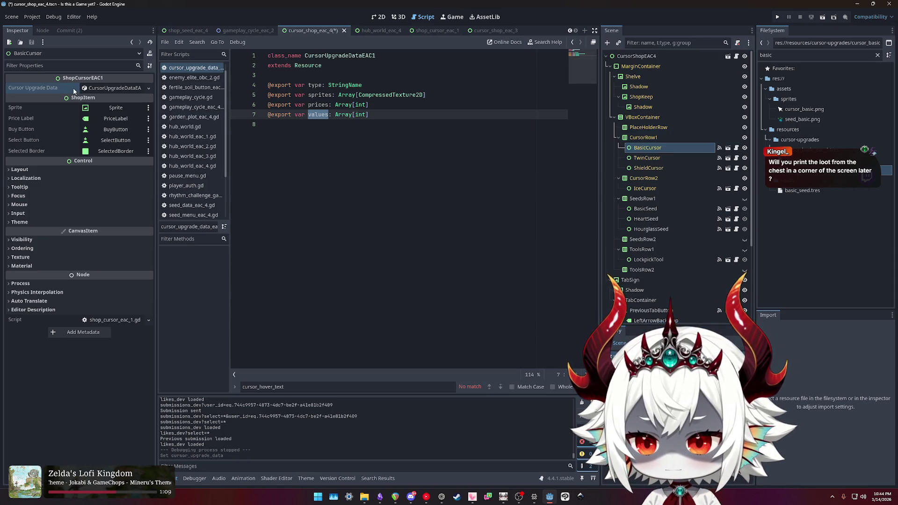
click(105, 89)
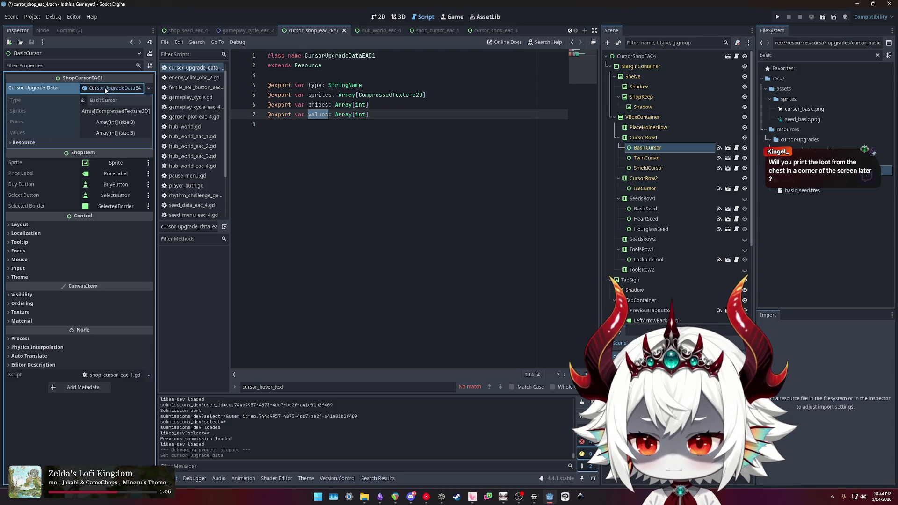
click(110, 122)
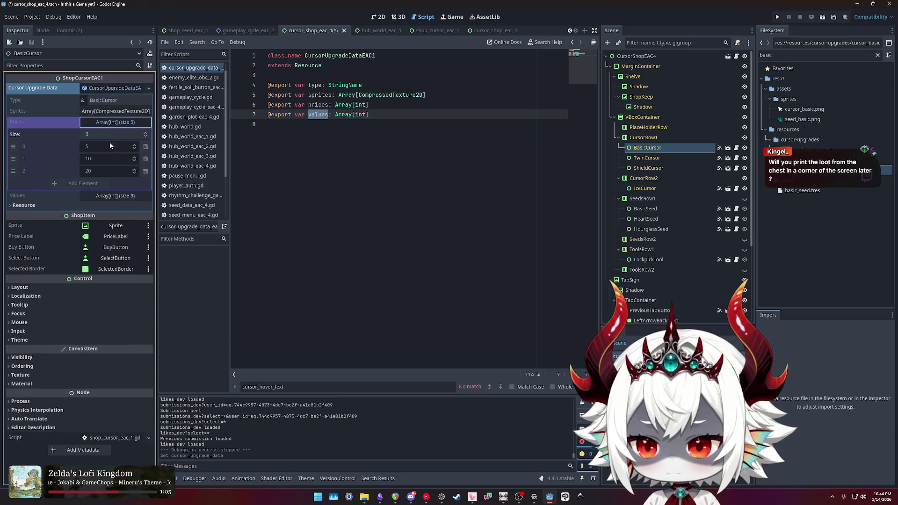
click(110, 196)
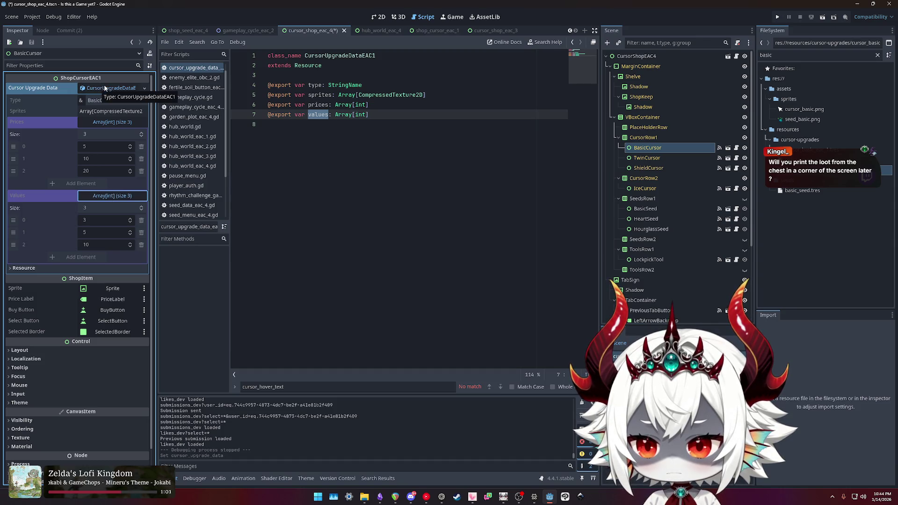
mouse_move(99, 90)
mouse_down()
mouse_move(630, 163)
mouse_move(104, 91)
mouse_up()
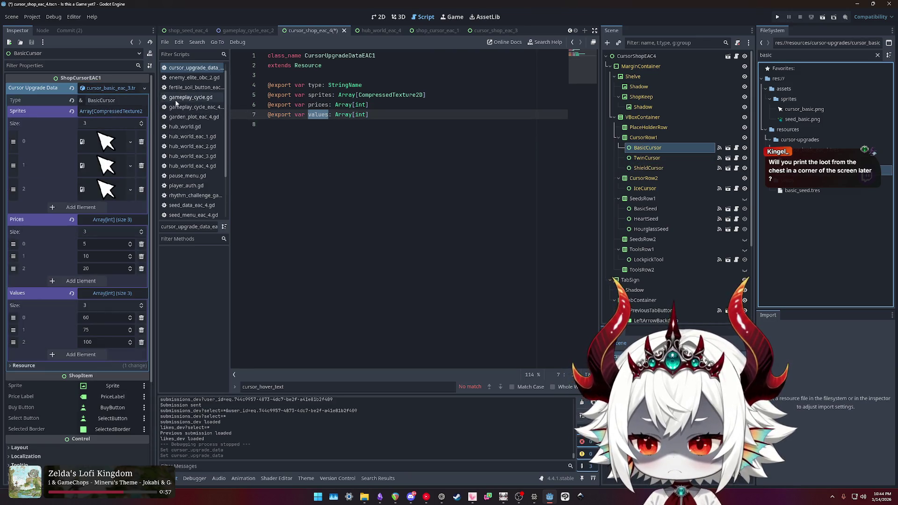
key(ctrl+z)
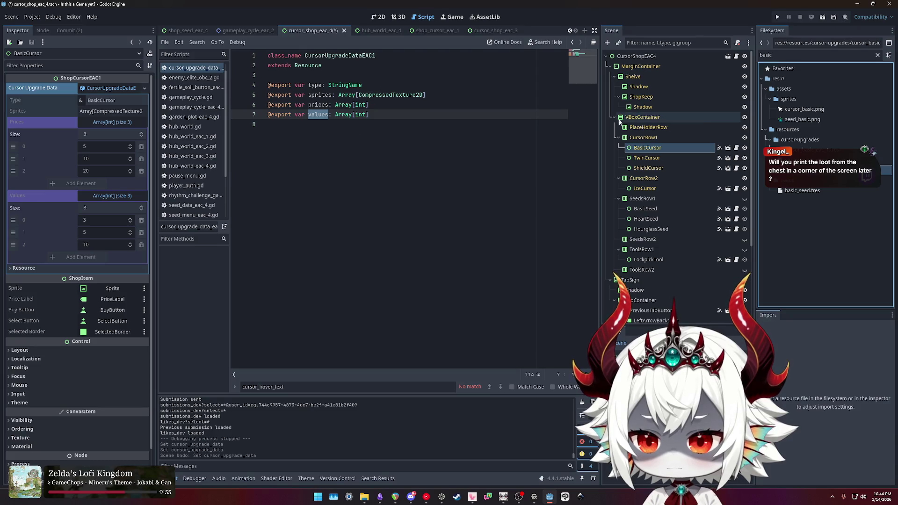
Step: Filter project files by 'cursor shop' and open cursor_shop_eac_3.tscn
key(ctrl+f)
text(cursor shop)
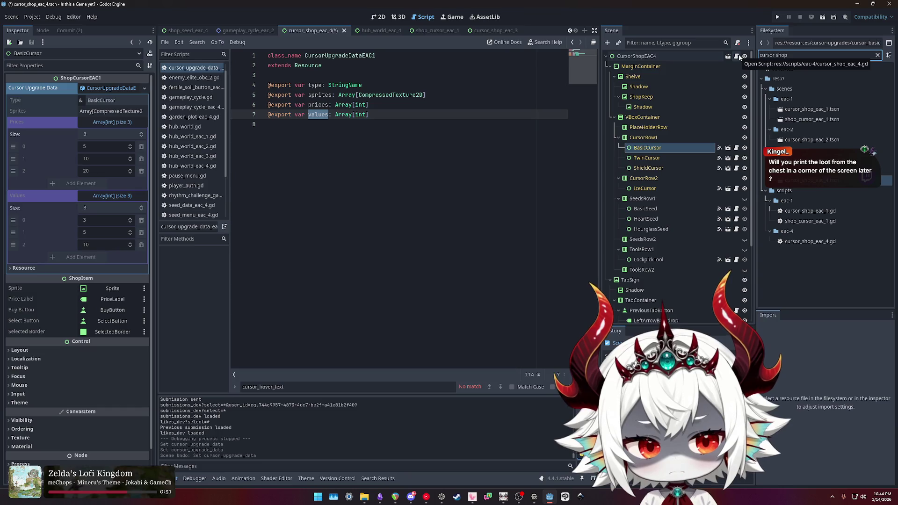
double_click(811, 159)
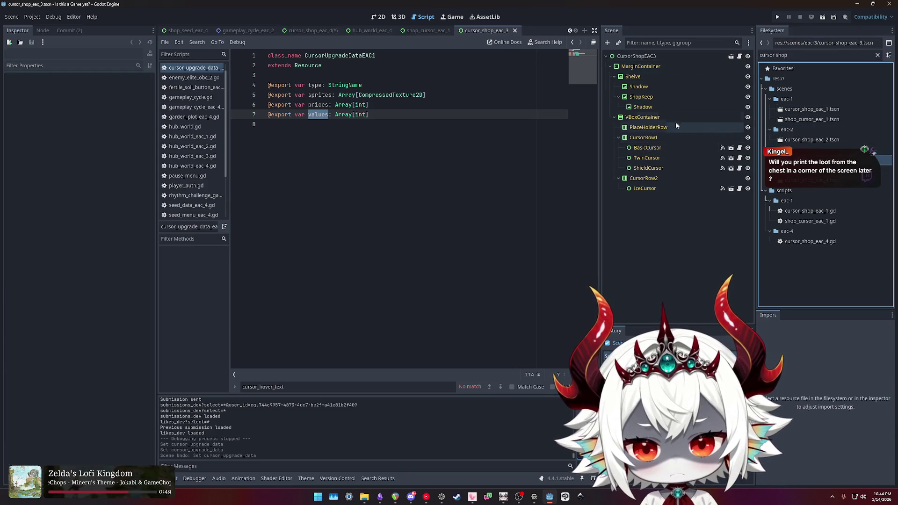
Step: Inspect the CursorShopEAC3 root, BasicCursor and TwinCursor, confirming the four Shop Items entries
click(645, 149)
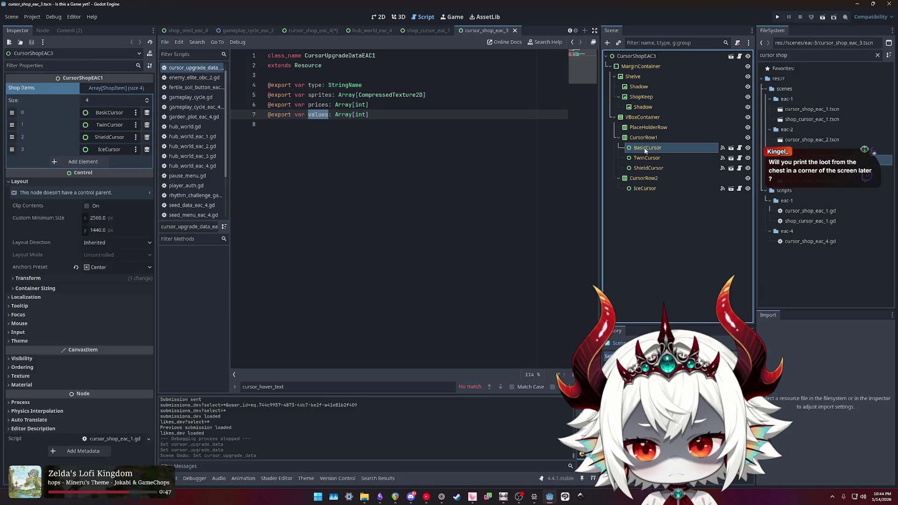
click(112, 88)
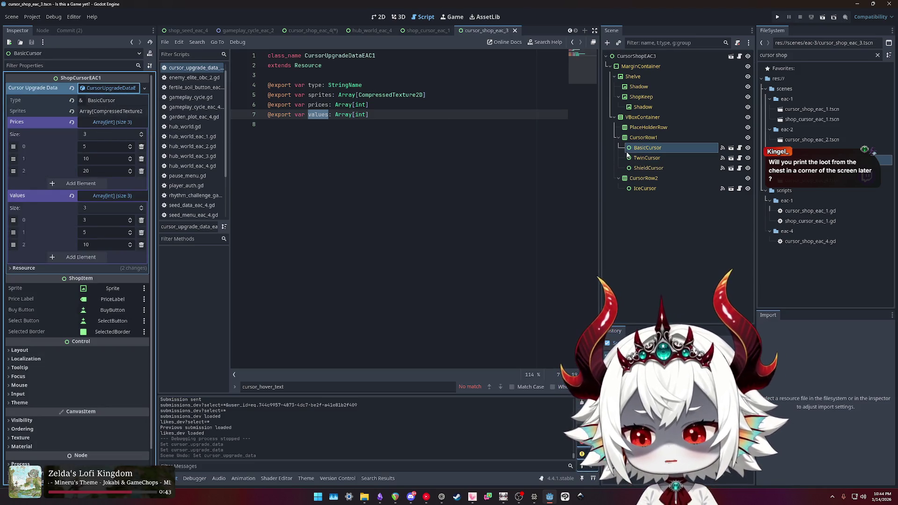
click(656, 158)
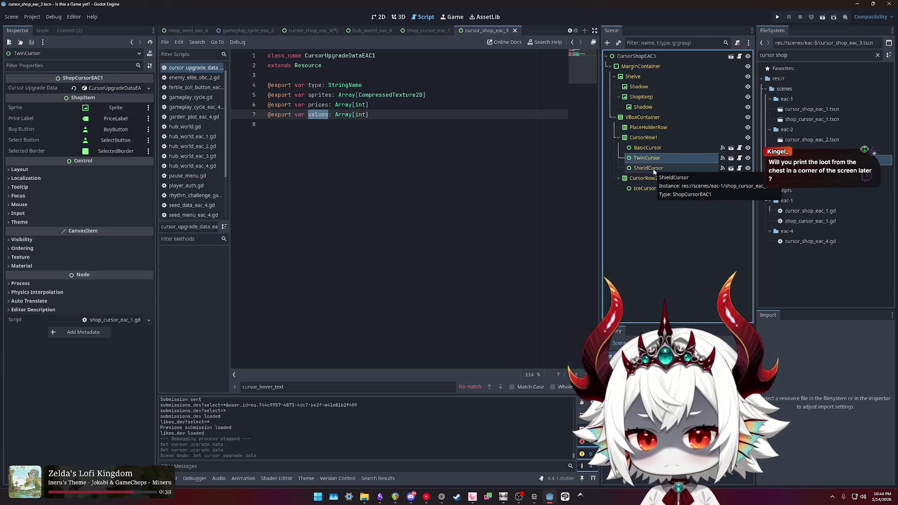
click(647, 147)
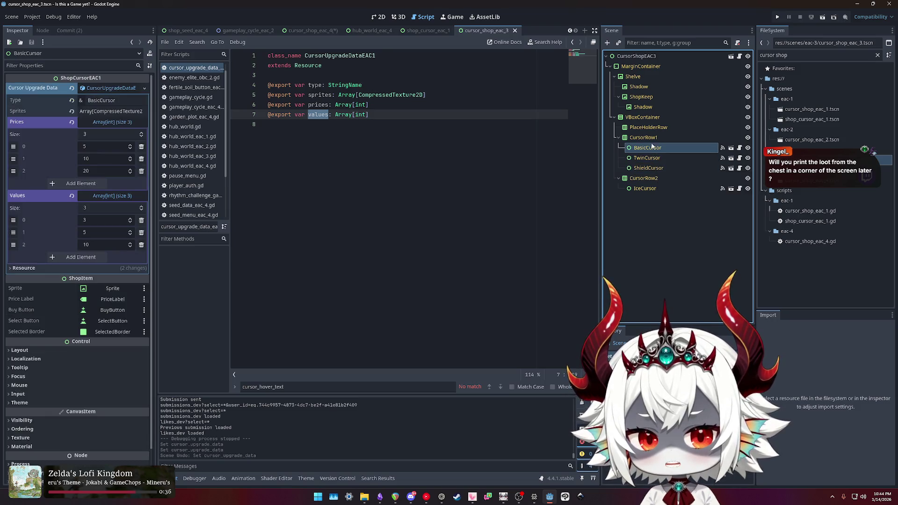
click(645, 56)
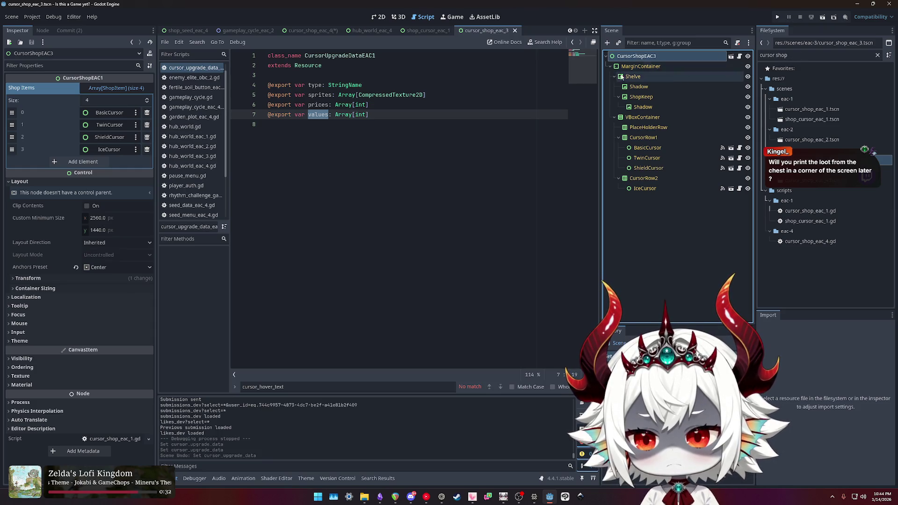
click(798, 56)
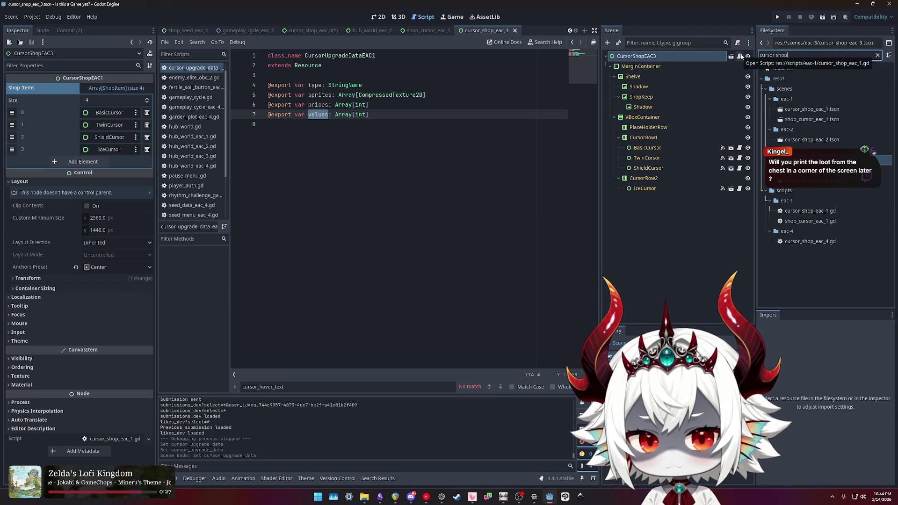
Step: Open cursor_shop_eac_1.gd to review how CursorShopEAC1 connects item bought and selected signals
click(729, 56)
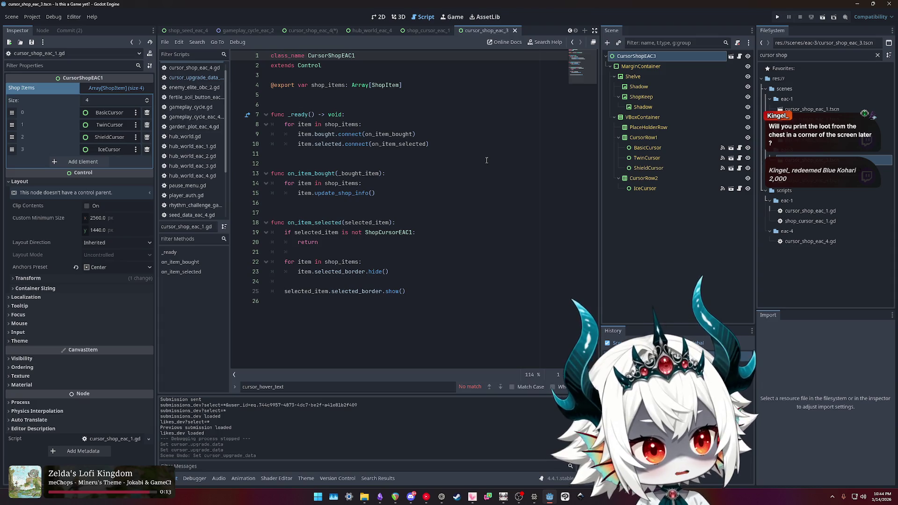
click(353, 55)
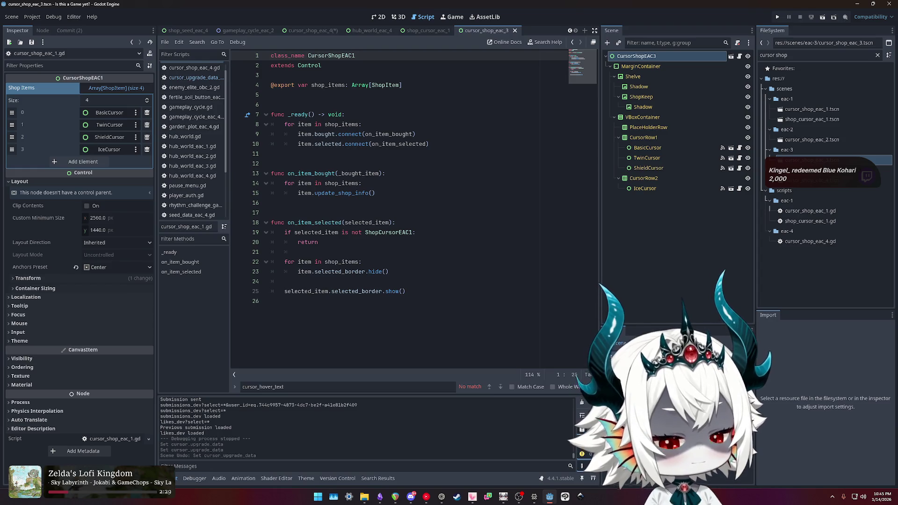
click(689, 221)
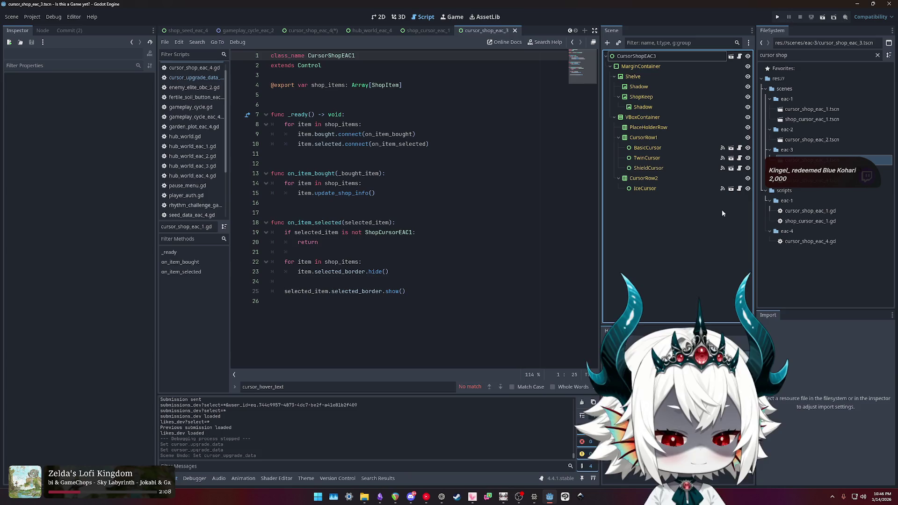
Step: Open the cursor_shop_eac_4, cursor_shop_eac_2 and shop_cursor_eac_1 scenes, ending on cursor_shop_eac_2
click(822, 184)
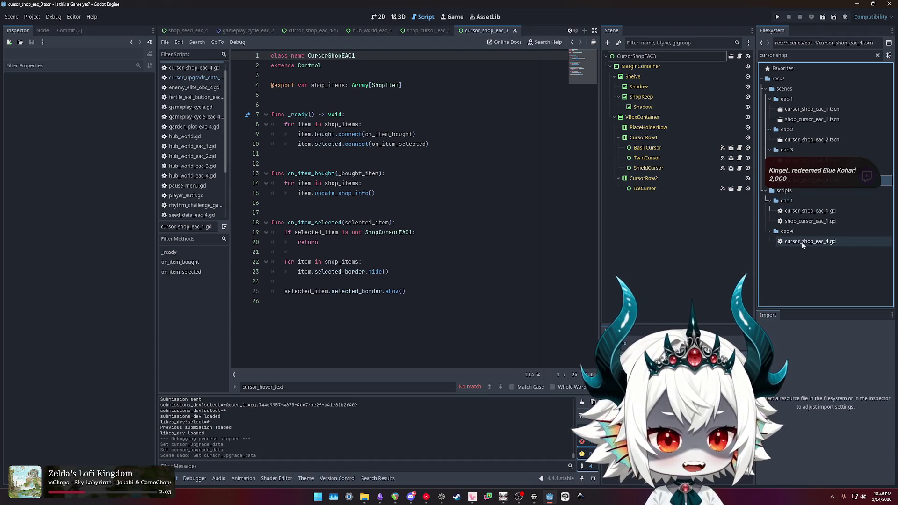
double_click(813, 180)
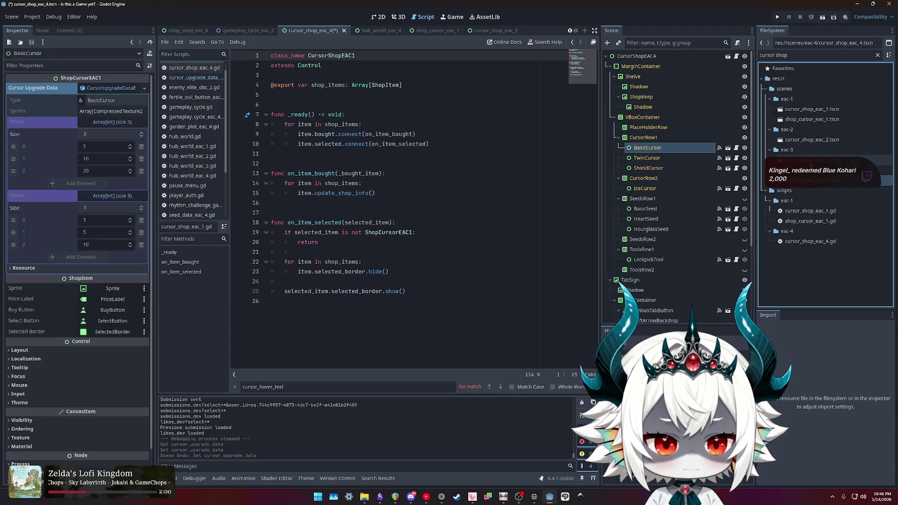
double_click(811, 140)
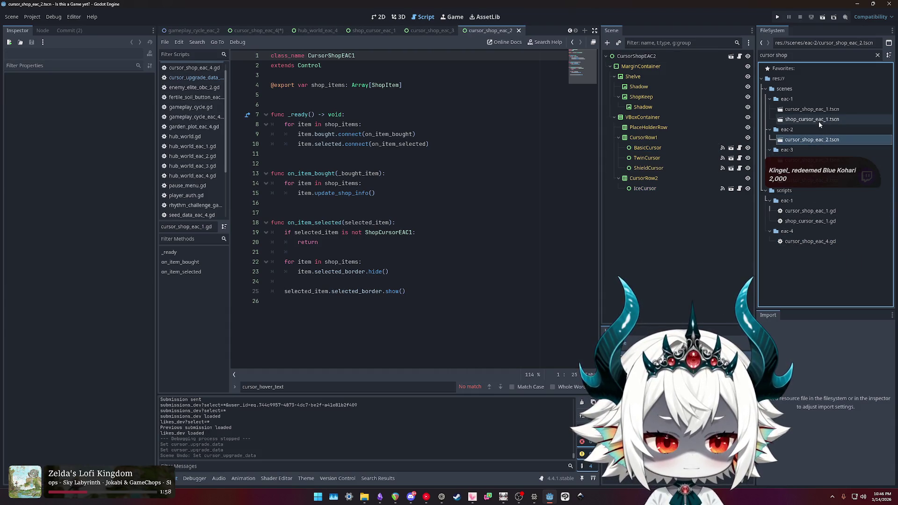
double_click(818, 120)
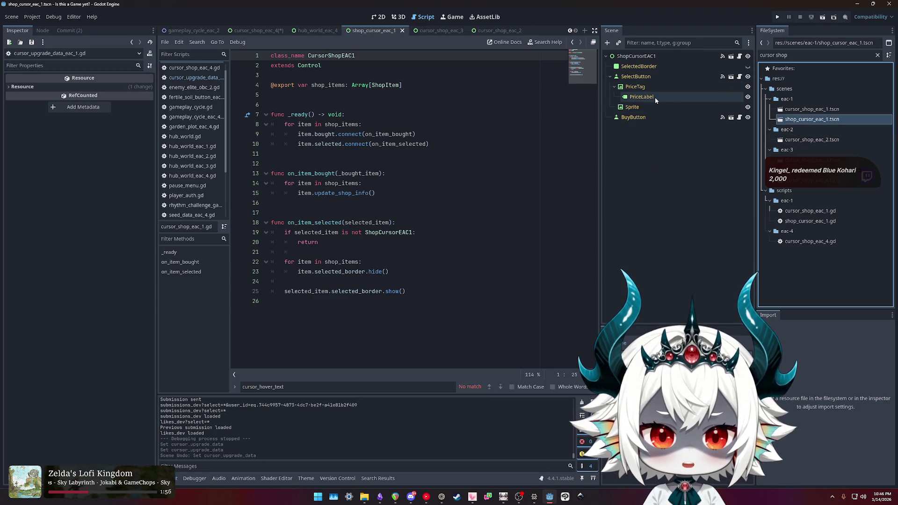
double_click(804, 139)
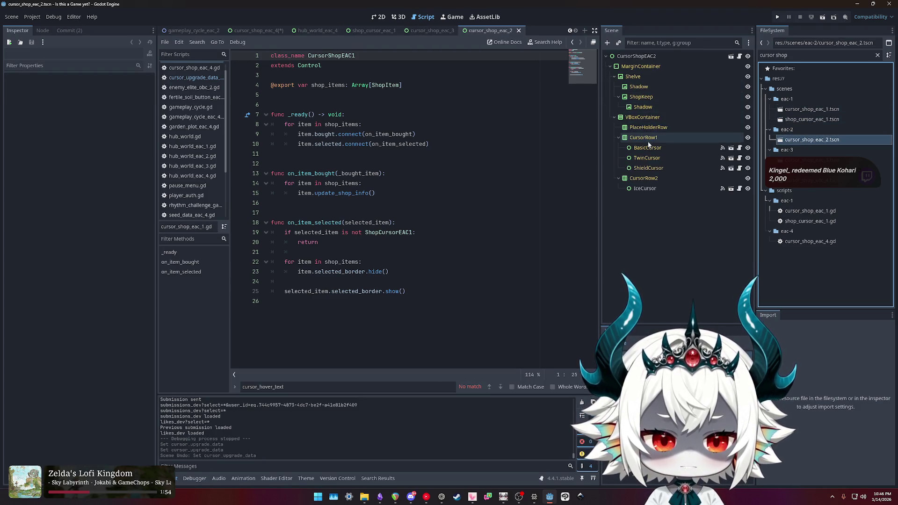
Step: Select the BasicCursor shop item and filter FileSystem for 'shop_cursor'
click(647, 148)
click(648, 167)
click(643, 148)
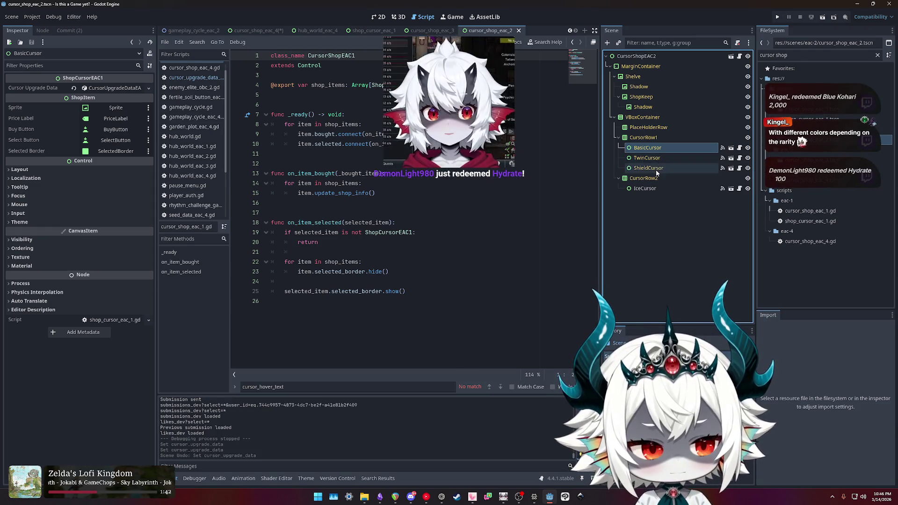
key(ctrl+f)
text(shop_cursor)
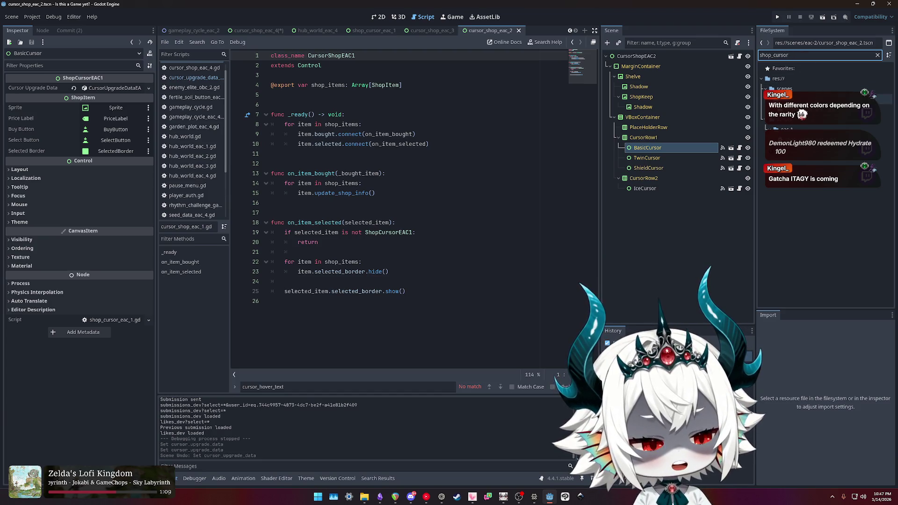
Step: Clear the file filter and expand BasicCursor's Prices (5, 10, 20) and Values (3, 5, 10)
key(ctrl+a)
key(BackSpace)
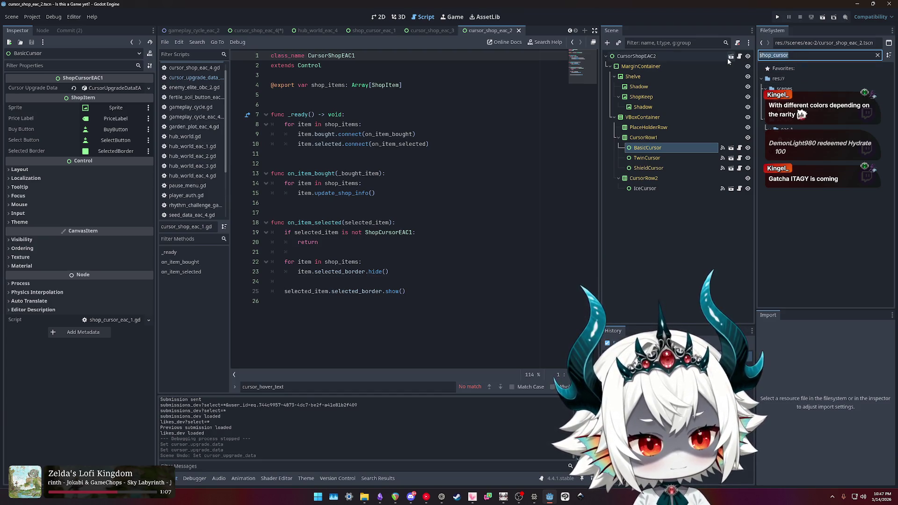
text(cursor)
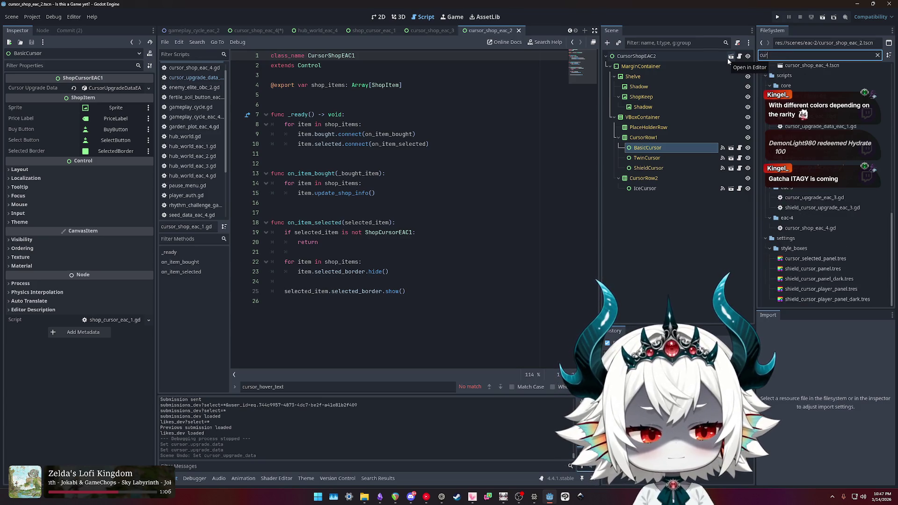
key(ctrl+a)
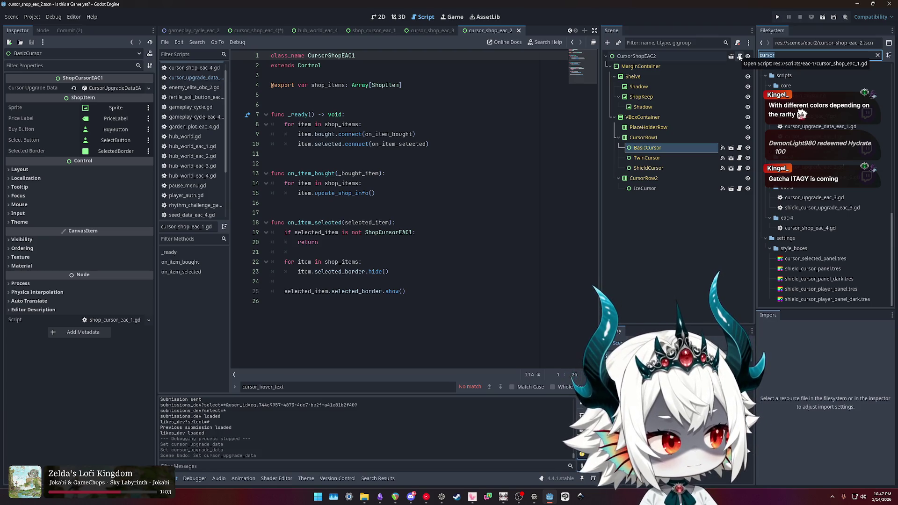
key(BackSpace)
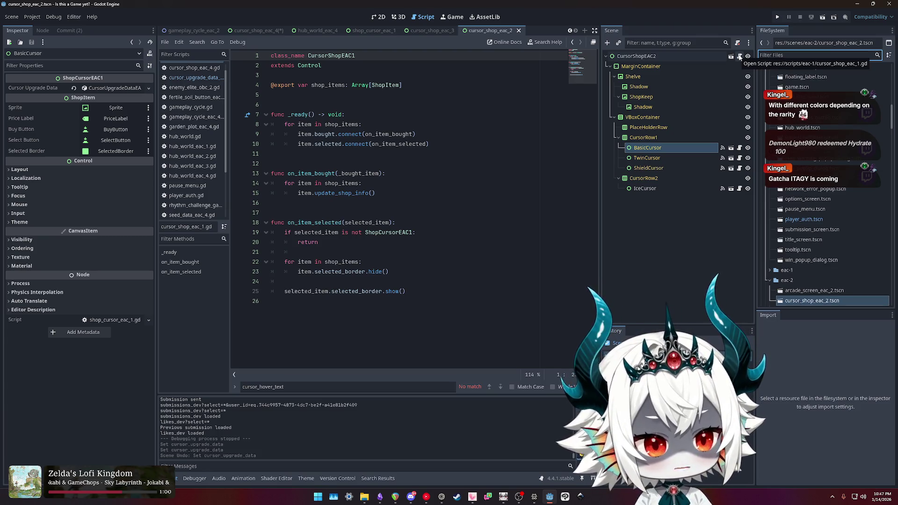
click(119, 89)
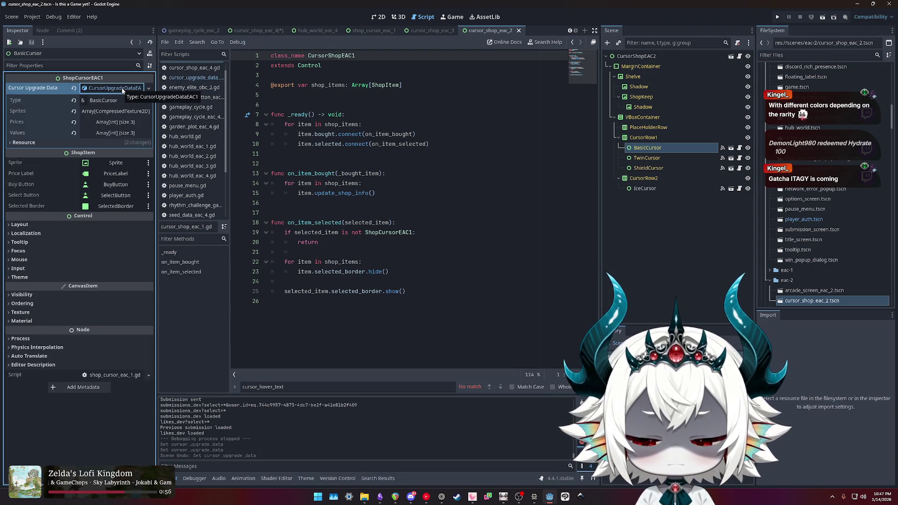
click(116, 123)
click(113, 198)
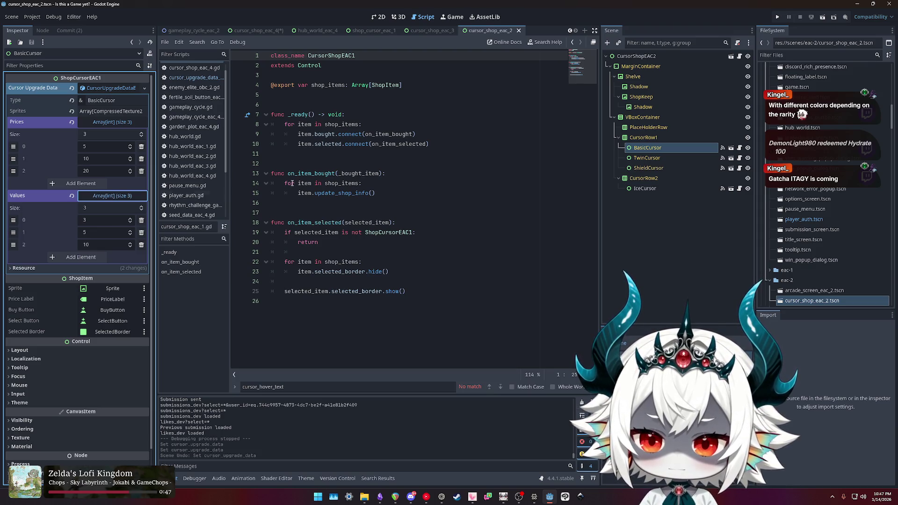
Step: Filter files for 'shopeac4', clear the filter, and open the cursor_shop_eac_1 script
click(796, 56)
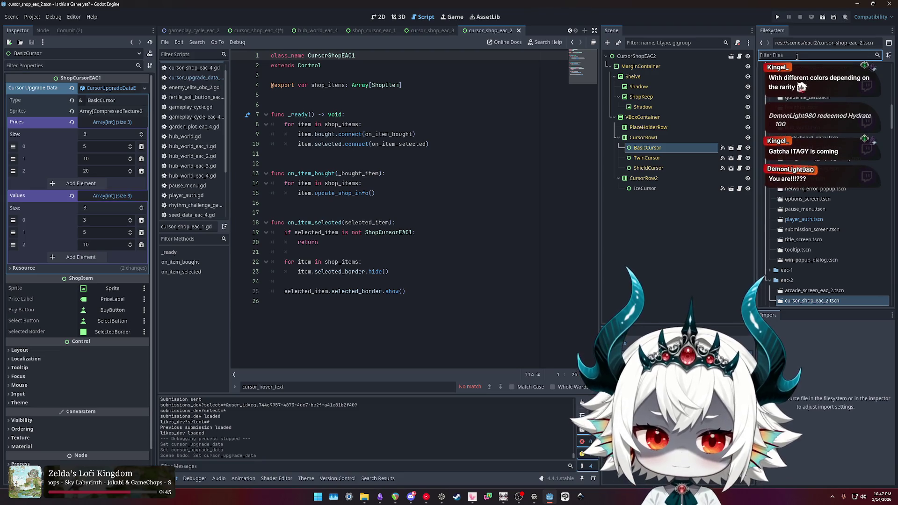
text(shopeac4)
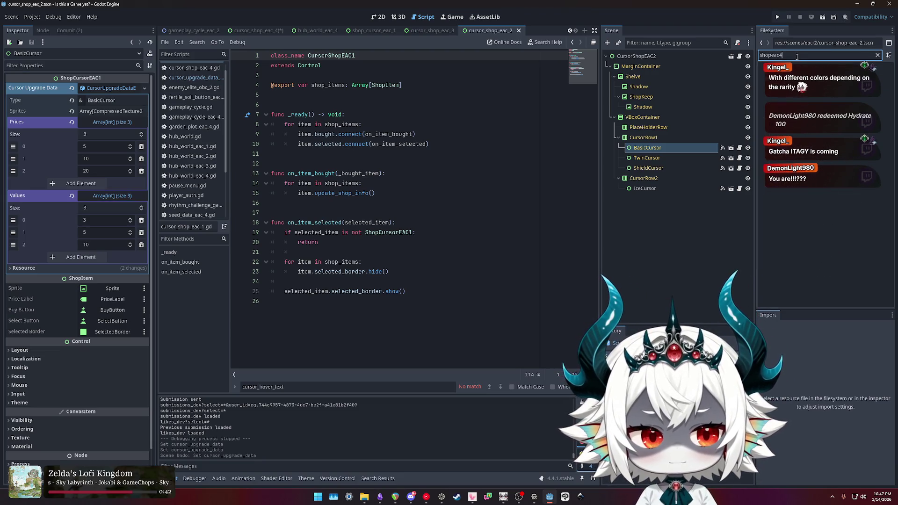
key(ctrl+BackSpace)
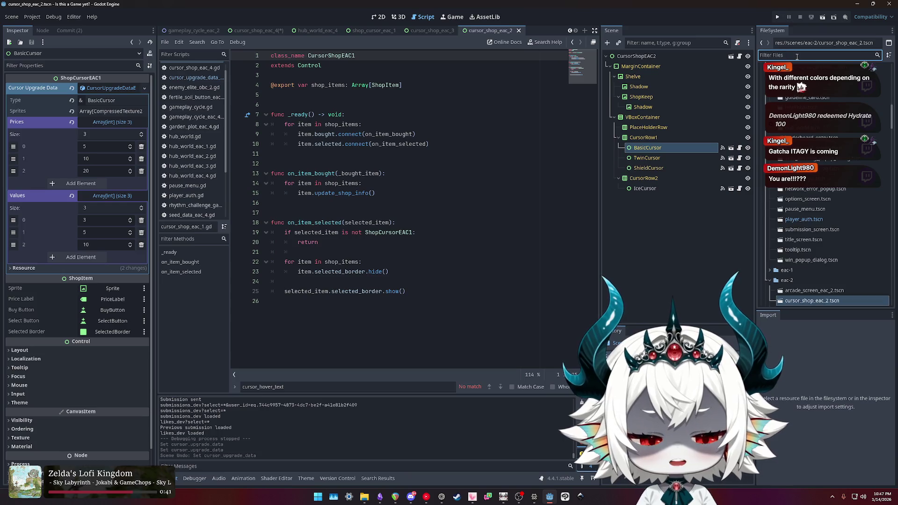
click(539, 109)
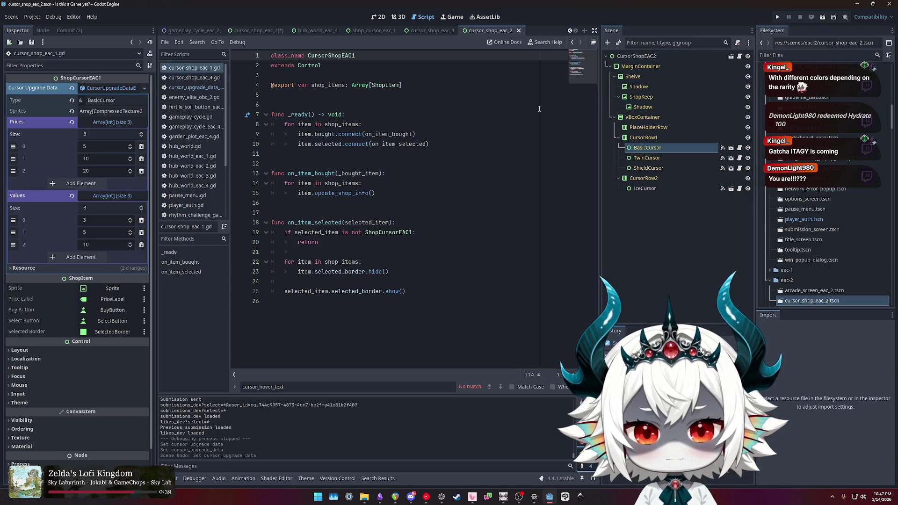
Step: Switch to the cursor_shop_eac_4 scene and compare its IceCursor and BasicCursor items
click(192, 77)
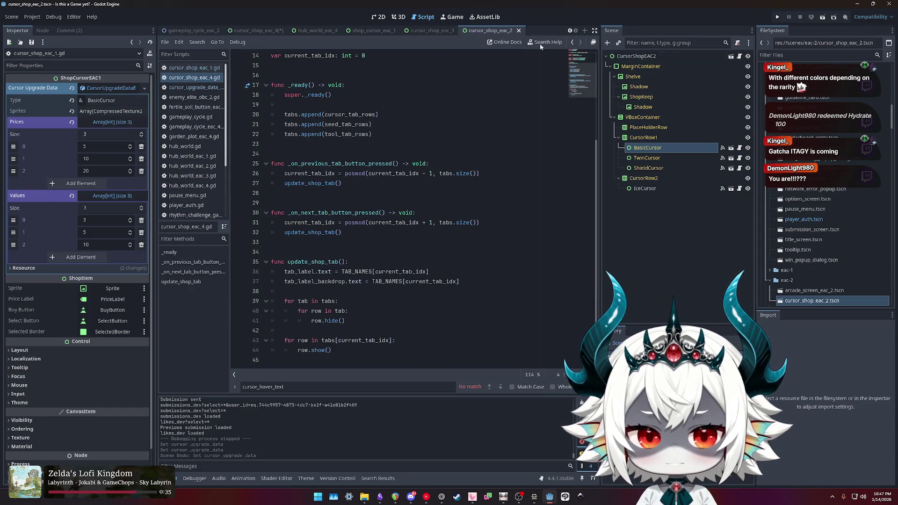
click(182, 29)
click(258, 31)
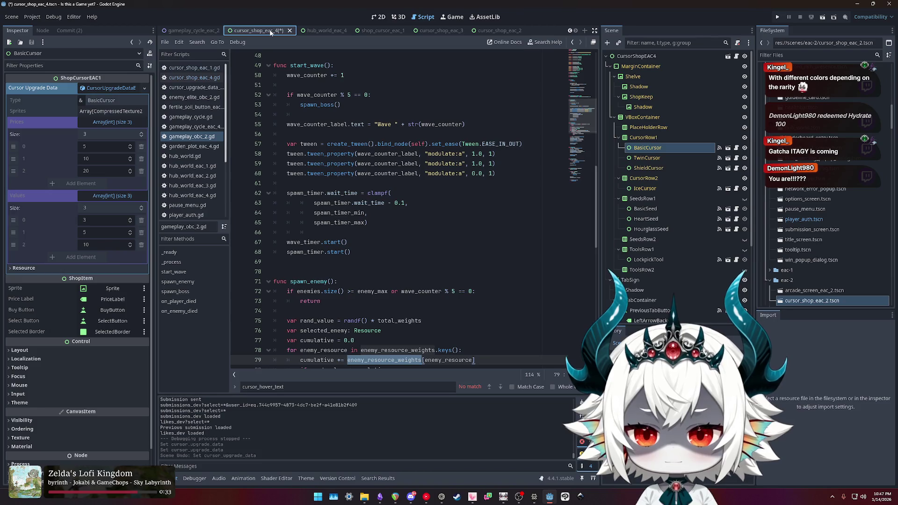
click(99, 88)
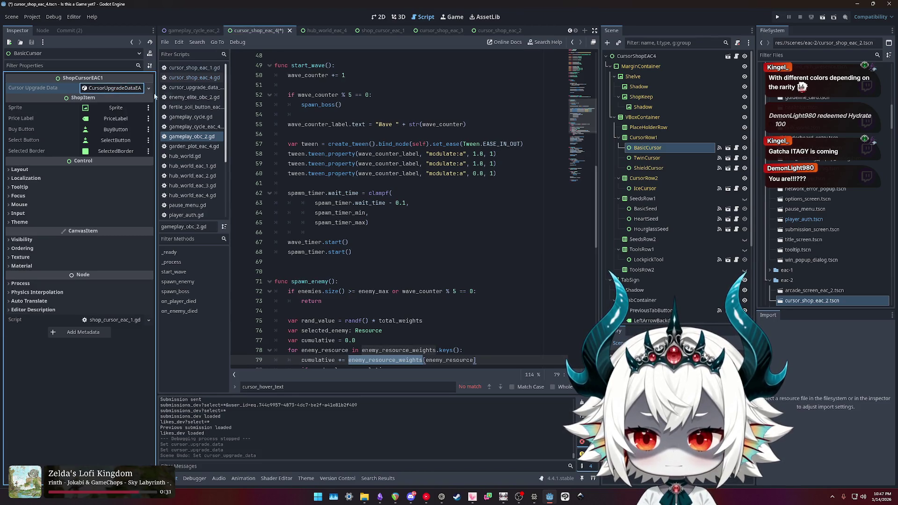
click(650, 148)
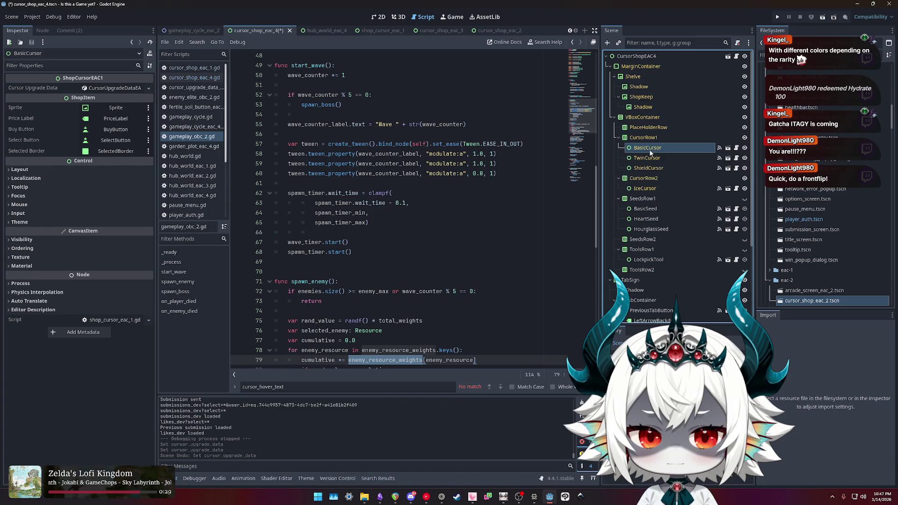
click(649, 190)
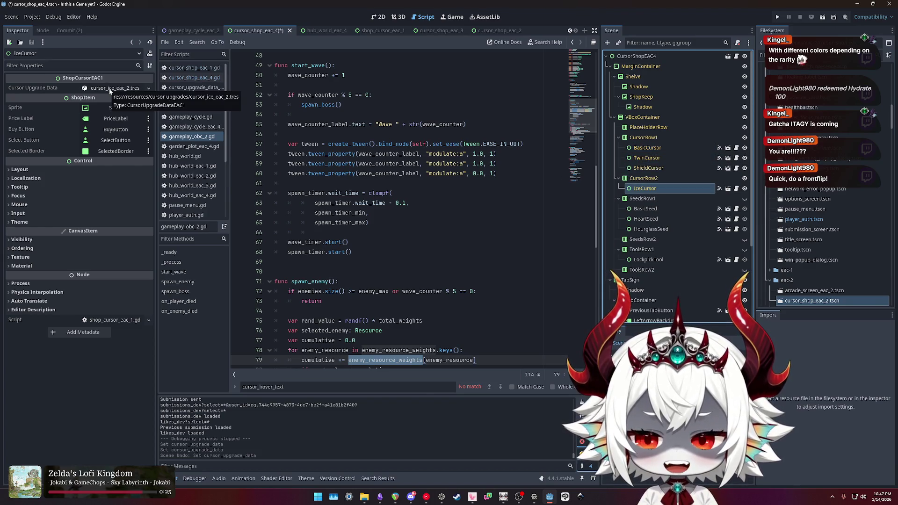
click(683, 150)
Step: Filter FileSystem for cursor files and reopen the cursor_shop_eac_2 scene
click(804, 55)
text(basic)
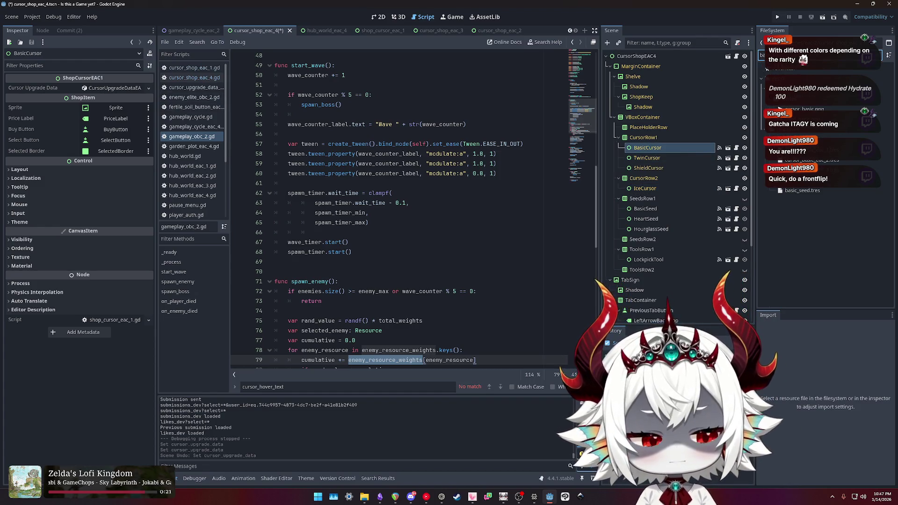
key(ctrl+a)
text(cu)
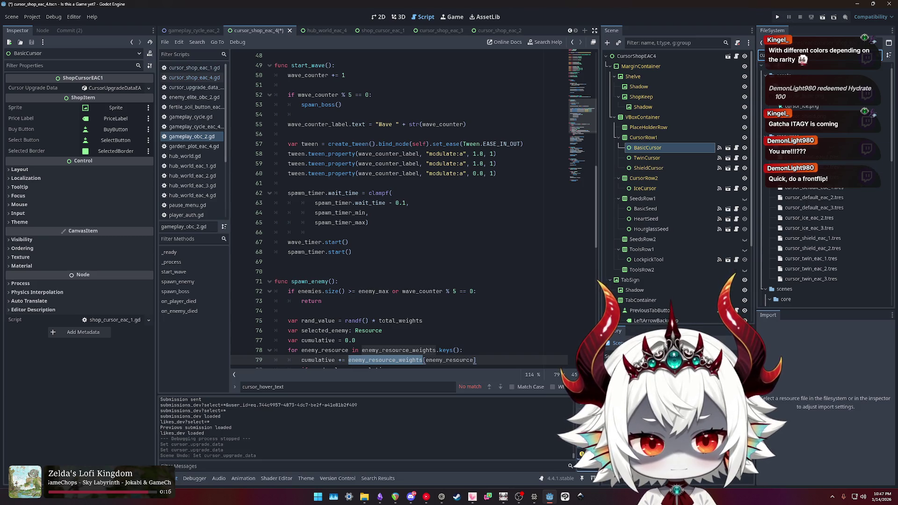
text(sh)
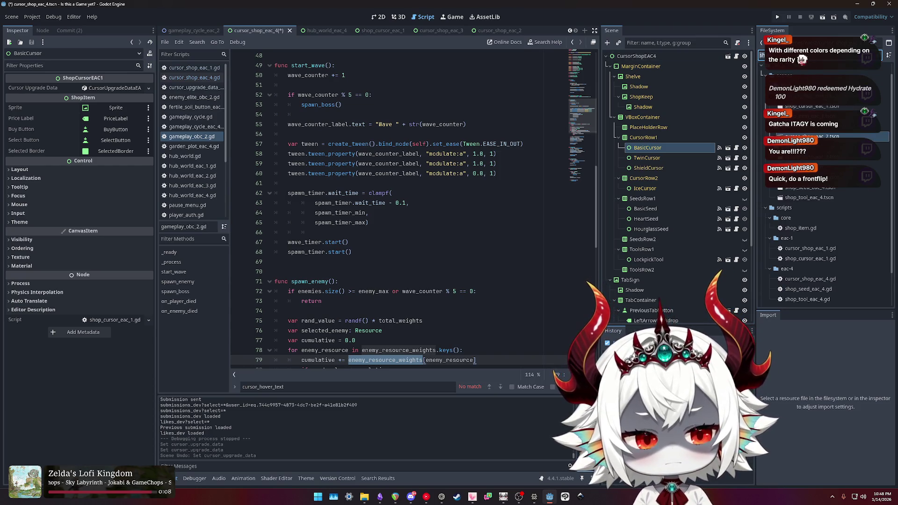
key(BackSpace)
key(BackSpace)
text(cu)
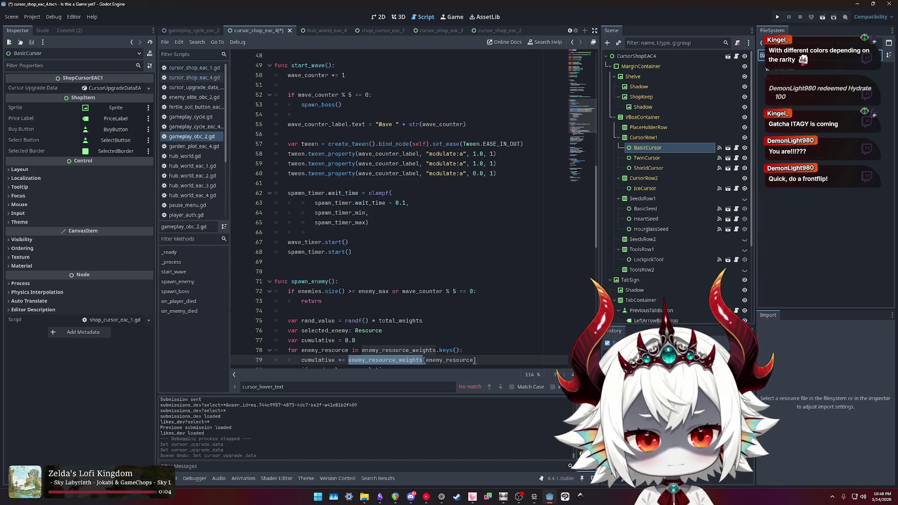
key(BackSpace)
key(BackSpace)
text(sh)
key(BackSpace)
key(BackSpace)
text(cu)
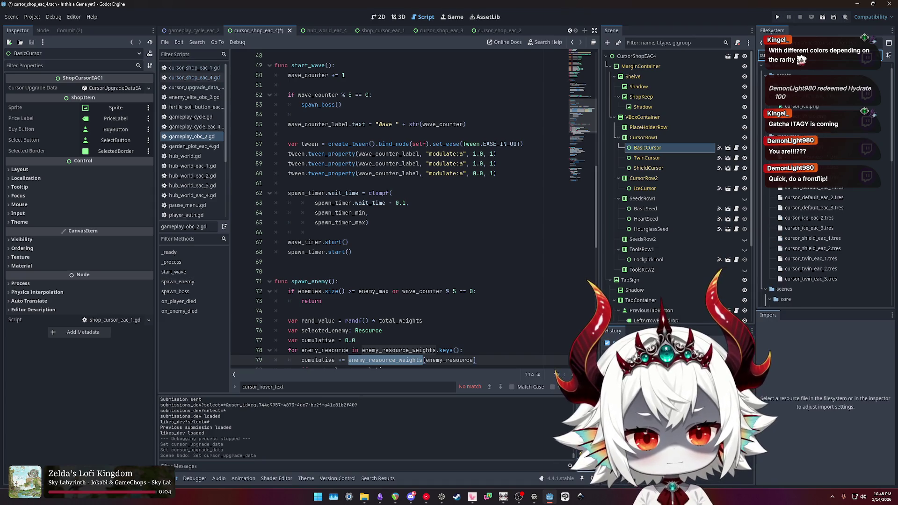
scroll(810, 208, down, 5)
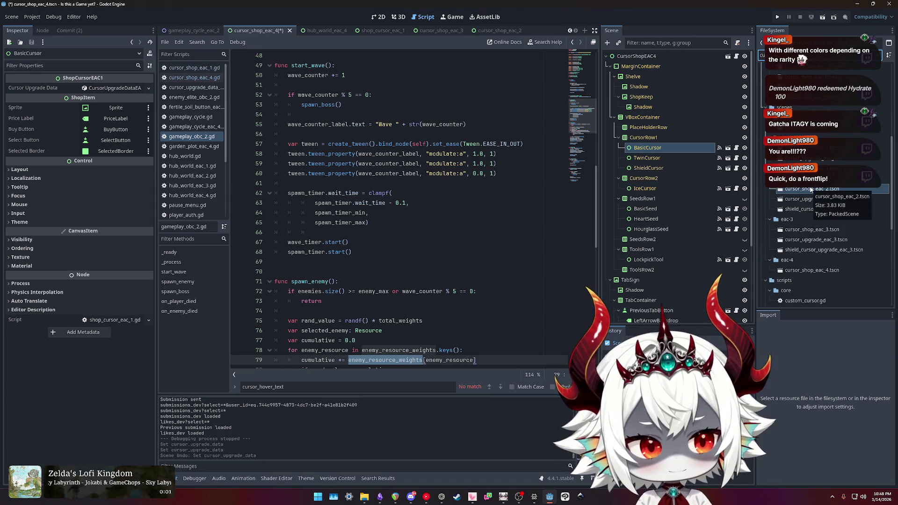
double_click(811, 189)
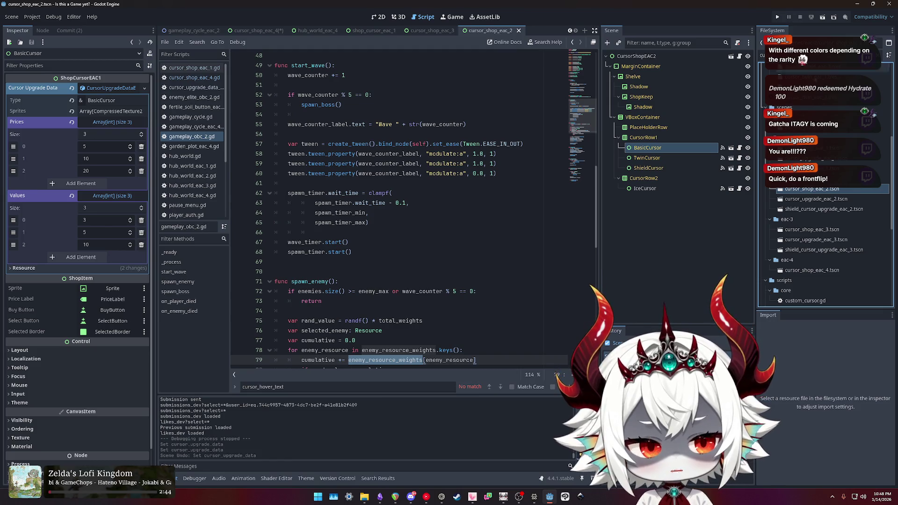
Step: Assign cursor_basic_eac_2, cursor_twin_eac_2 and cursor_shield_eac_2.tres to BasicCursor, TwinCursor and ShieldCursor
click(647, 158)
click(647, 148)
scroll(834, 212, down, 5)
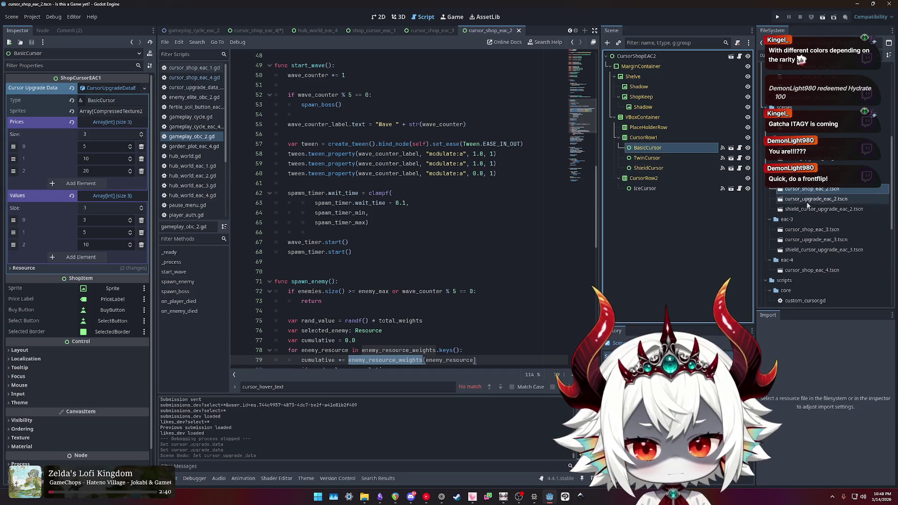
scroll(835, 210, up, 5)
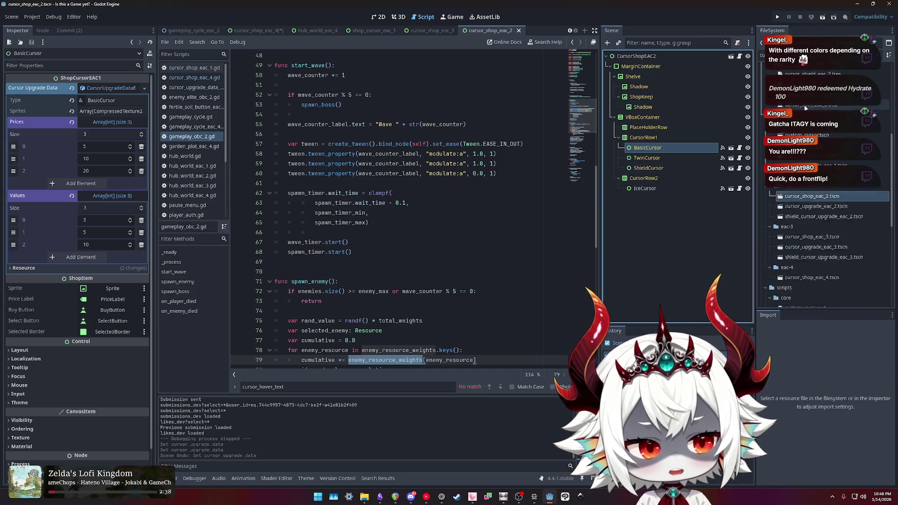
scroll(829, 210, up, 3)
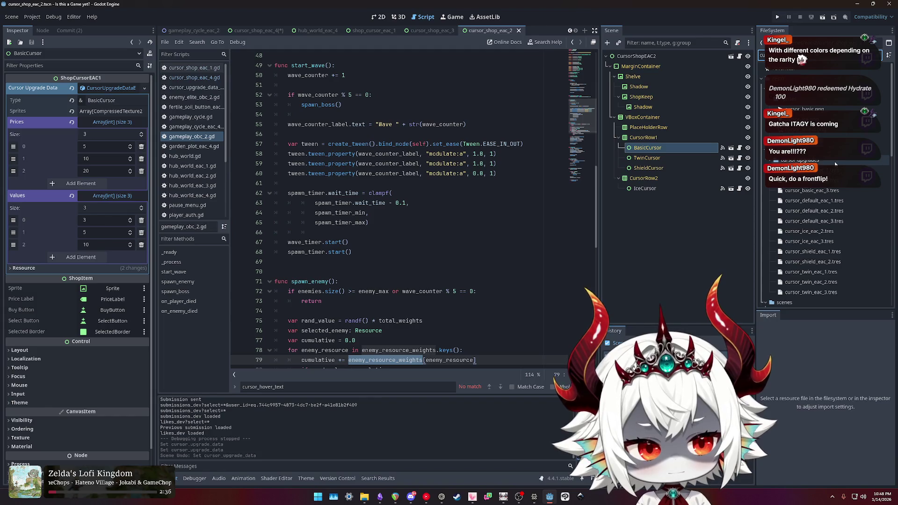
drag(818, 180, 120, 92)
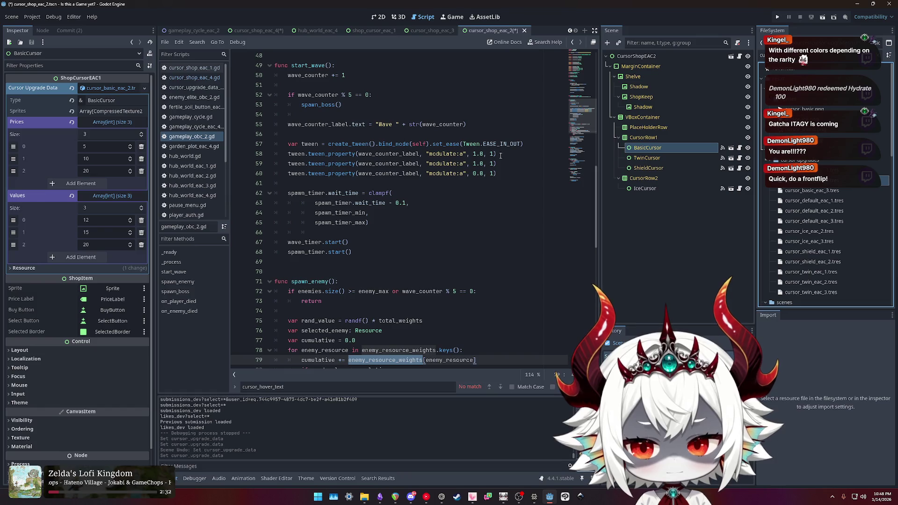
click(667, 159)
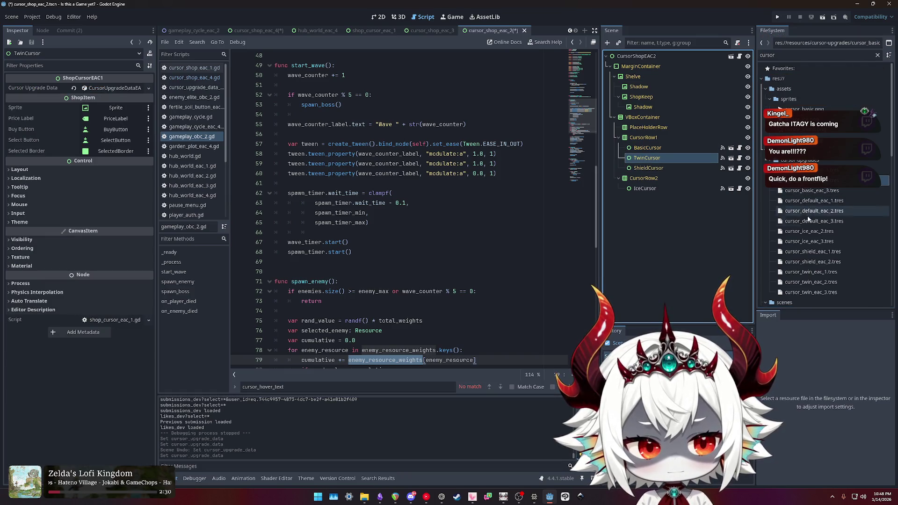
mouse_move(800, 282)
mouse_down()
mouse_move(273, 114)
mouse_move(140, 92)
mouse_up()
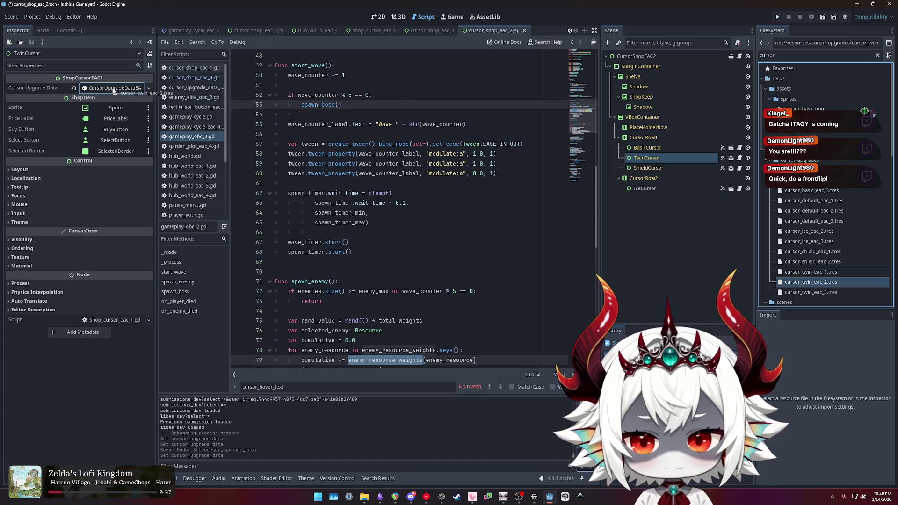
click(648, 168)
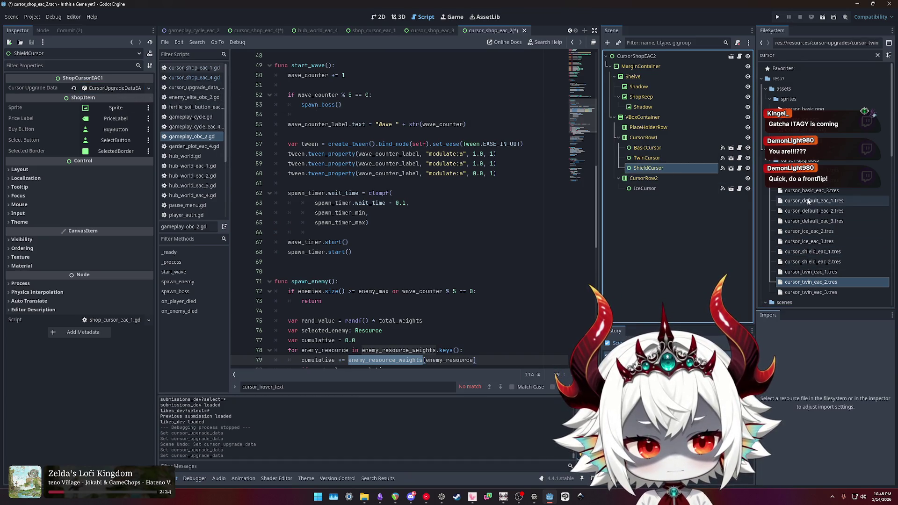
mouse_move(809, 265)
mouse_down()
mouse_move(457, 211)
mouse_move(99, 89)
mouse_up()
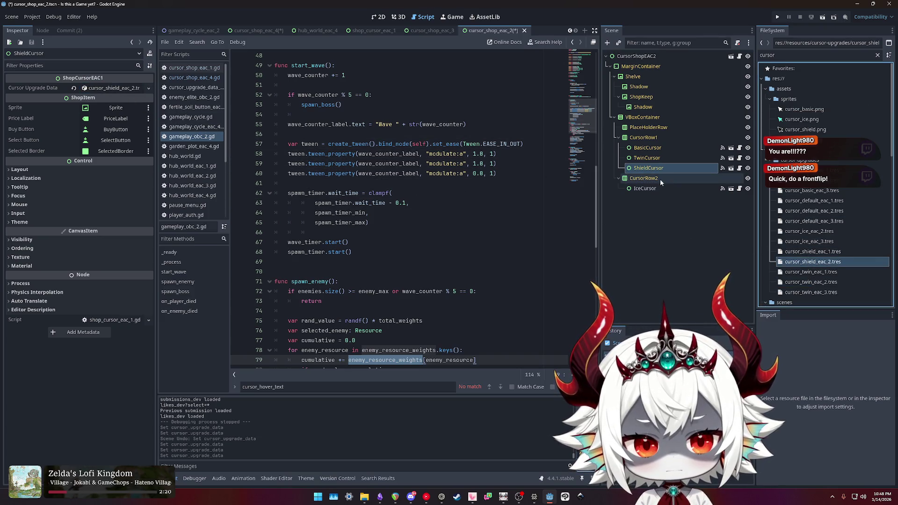
Step: Find and open the cursor_shop_eac_3 scene in FileSystem
click(795, 55)
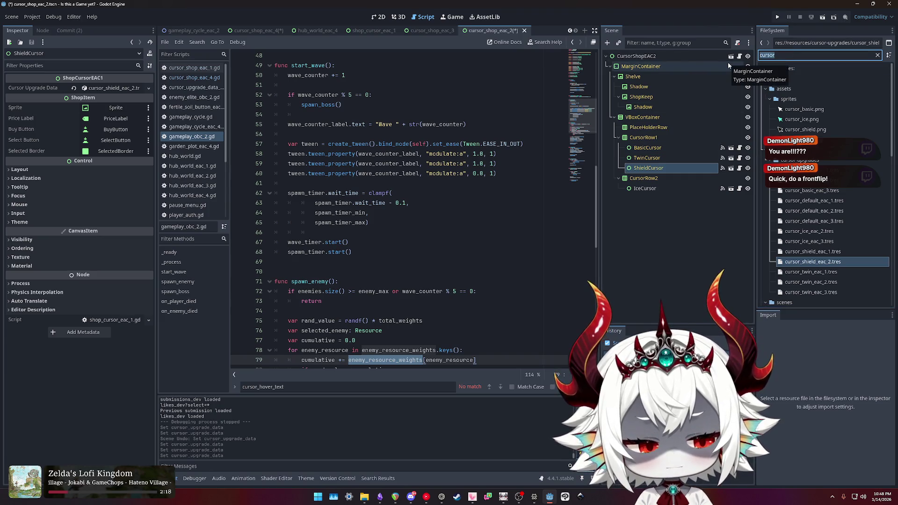
scroll(803, 210, down, 5)
scroll(803, 210, down, 1)
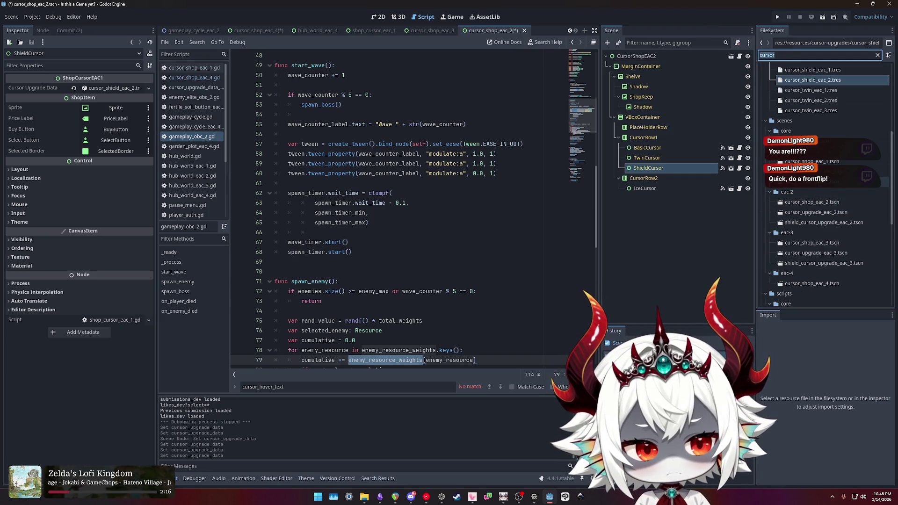
double_click(807, 243)
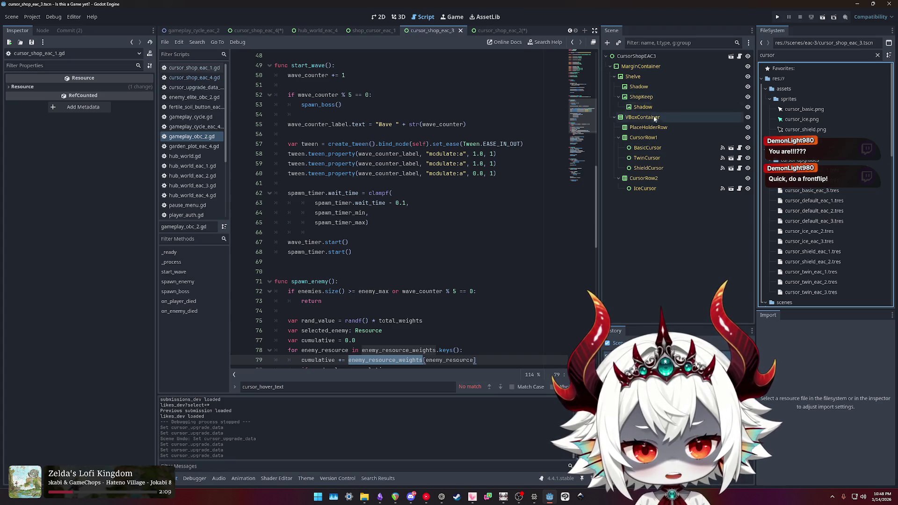
Step: Assign cursor_basic_eac_3, cursor_twin_eac_3 and cursor_ice_eac_3.tres to BasicCursor, TwinCursor and IceCursor
click(648, 148)
mouse_move(811, 190)
mouse_down()
mouse_move(105, 142)
mouse_move(106, 89)
mouse_up()
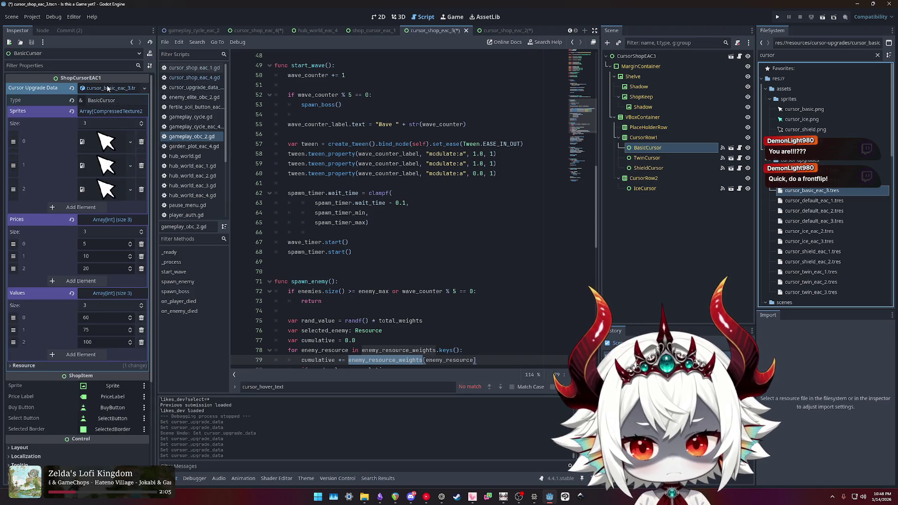
click(647, 157)
mouse_move(810, 292)
mouse_down()
mouse_move(654, 225)
mouse_move(327, 114)
mouse_move(113, 88)
mouse_up()
click(648, 168)
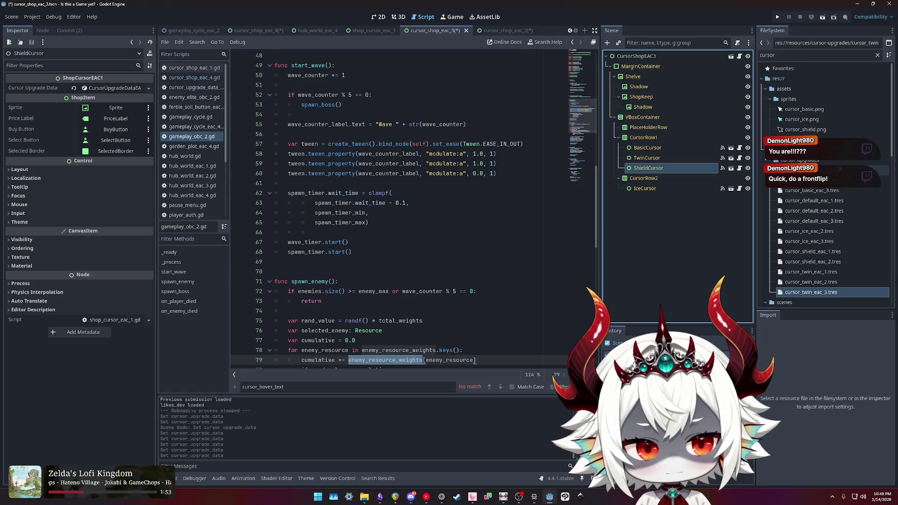
click(786, 56)
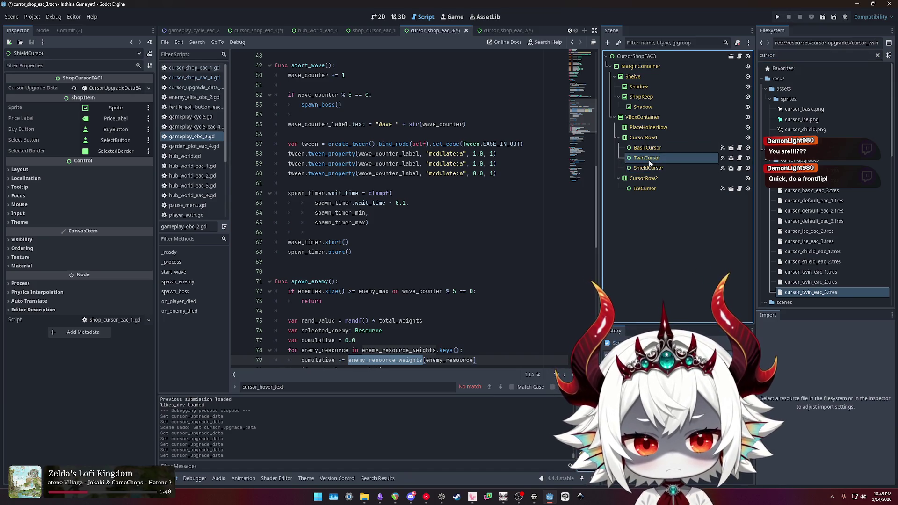
click(655, 188)
scroll(827, 240, down, 2)
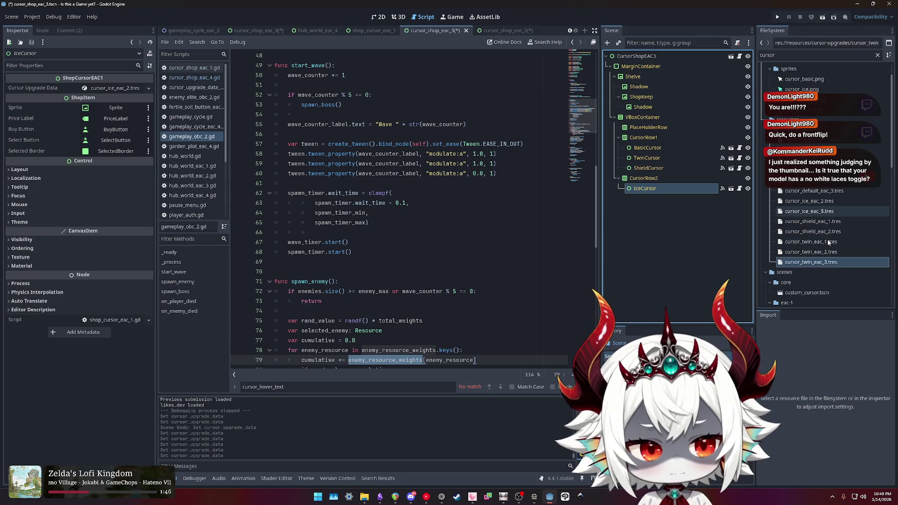
mouse_move(810, 213)
mouse_down()
mouse_move(248, 145)
mouse_move(118, 92)
mouse_up()
Step: Filter FileSystem for 'cursor' and open the cursor_shop_eac_4 scene
double_click(763, 54)
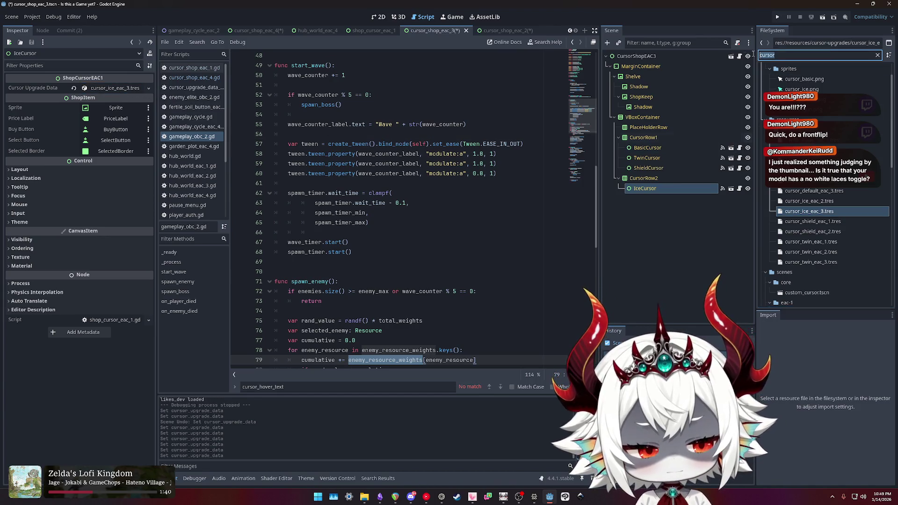
text(eac)
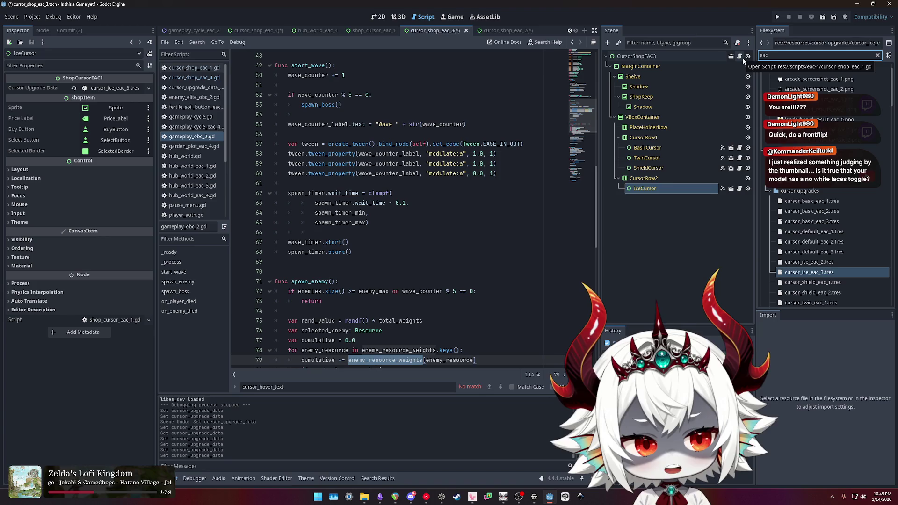
key(BackSpace)
key(BackSpace)
key(BackSpace)
text(cursor)
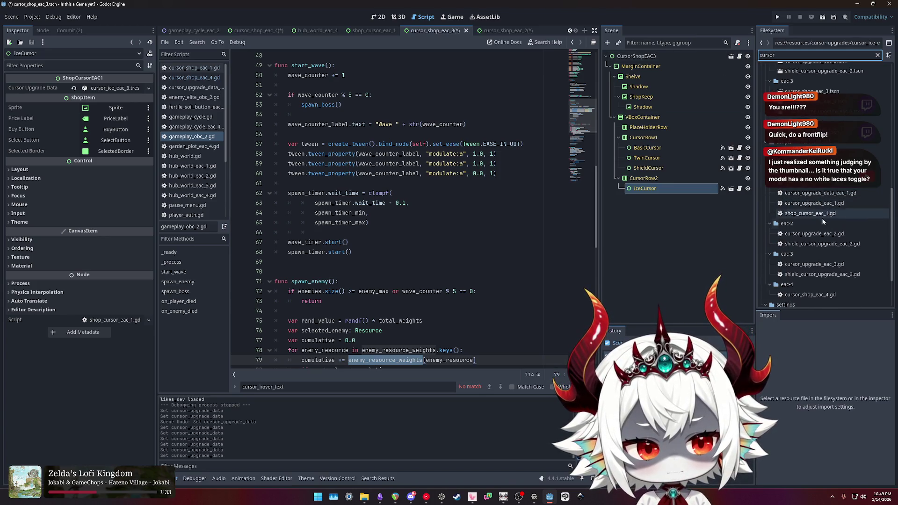
scroll(817, 202, up, 3)
scroll(814, 204, up, 5)
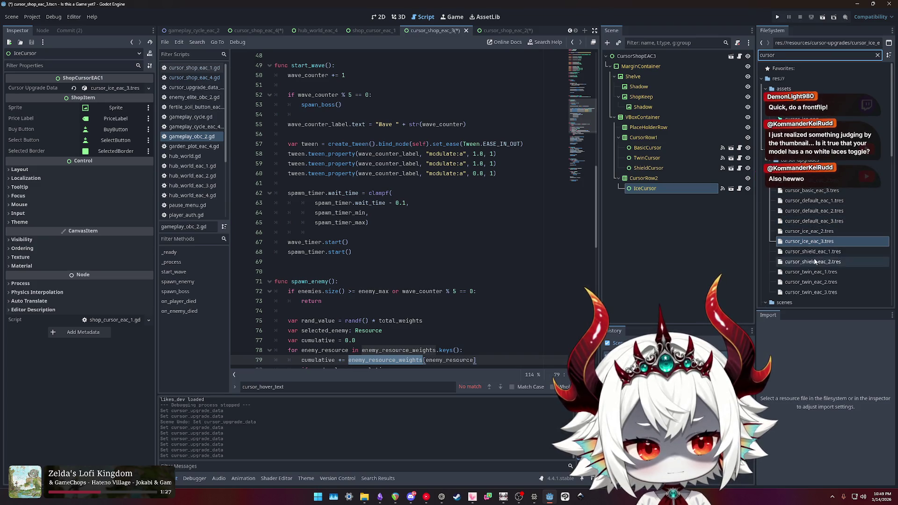
scroll(818, 250, down, 5)
scroll(820, 252, down, 3)
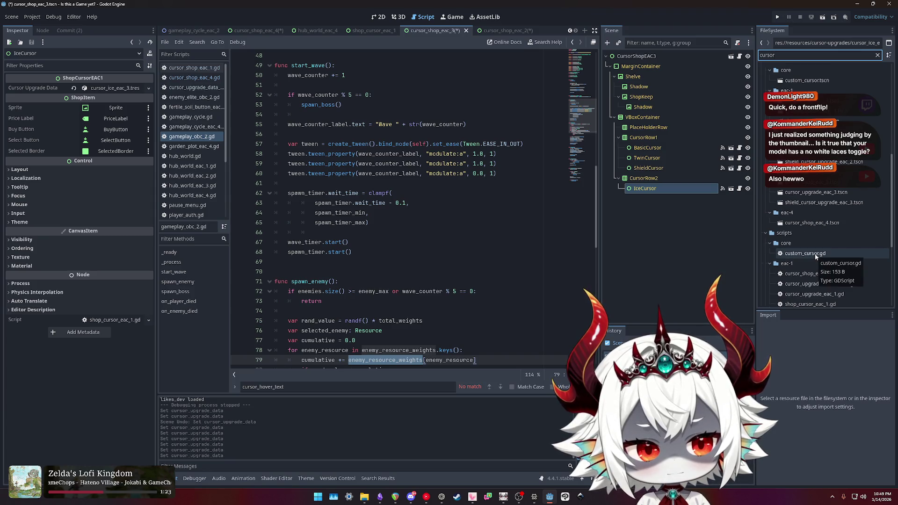
scroll(817, 276, down, 3)
double_click(813, 223)
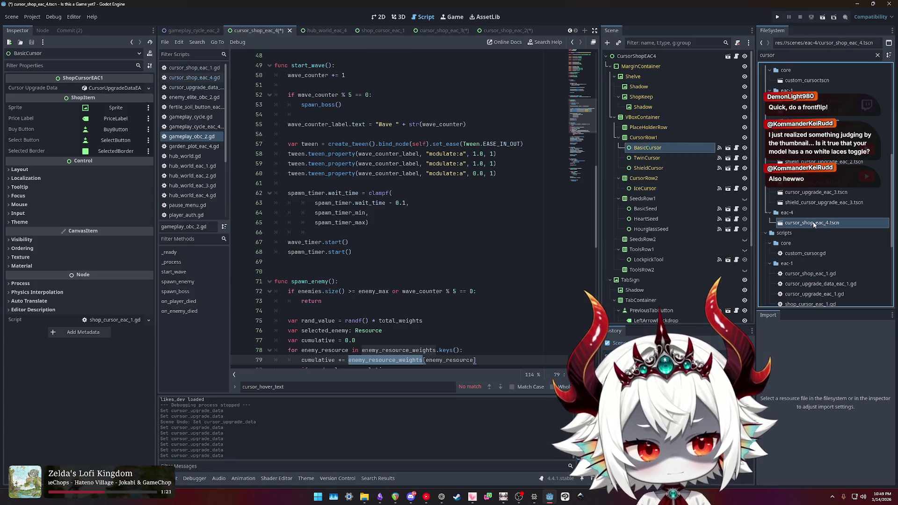
Step: Select IceCursor and expand its upgrade data showing prices 50, 80, 150 and values 8, 13, 20
click(646, 158)
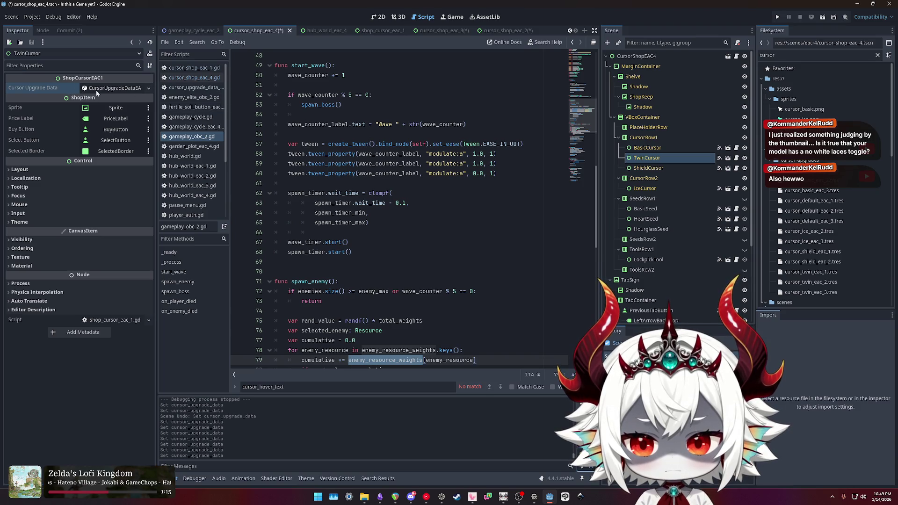
click(648, 168)
click(645, 188)
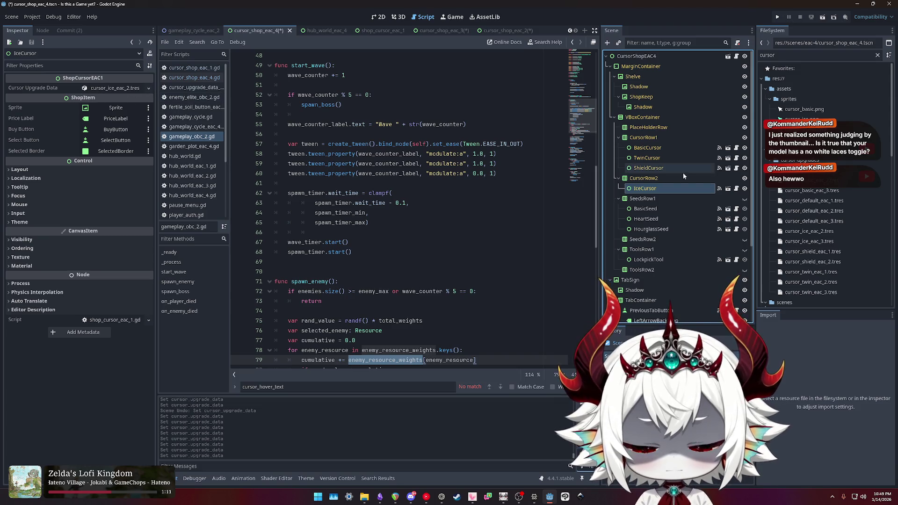
click(795, 55)
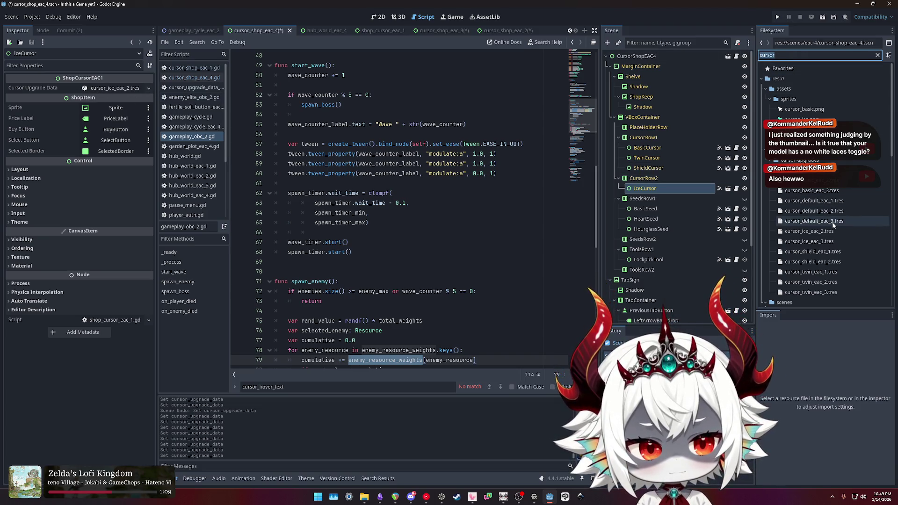
click(105, 89)
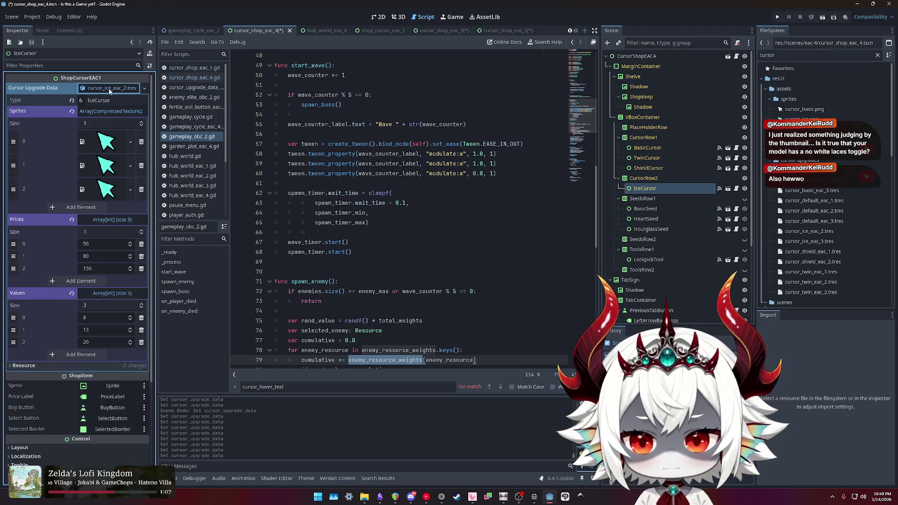
Step: Save and run the game, answer No to the opening question, and close the image viewer
click(777, 17)
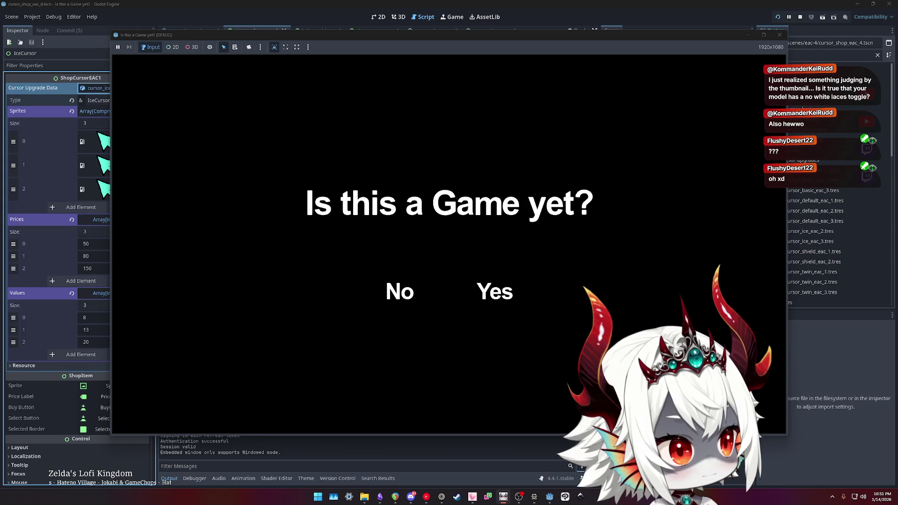
click(411, 292)
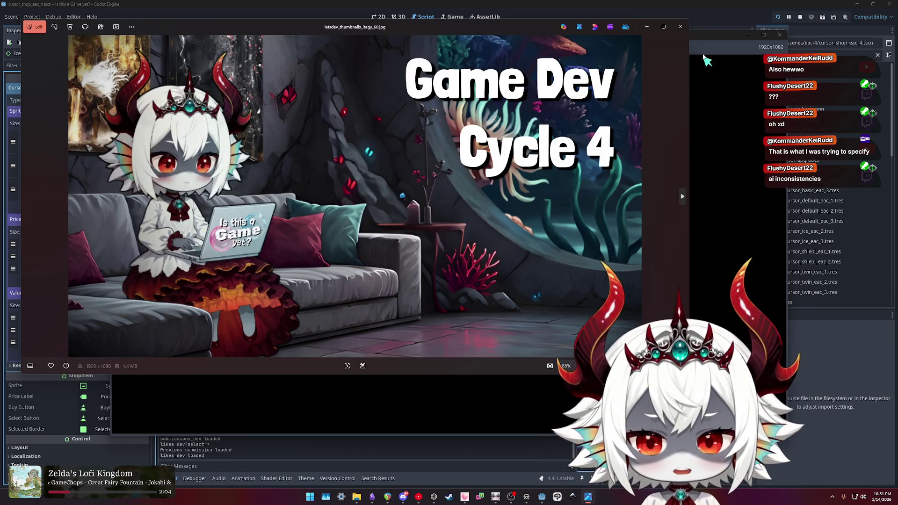
click(684, 30)
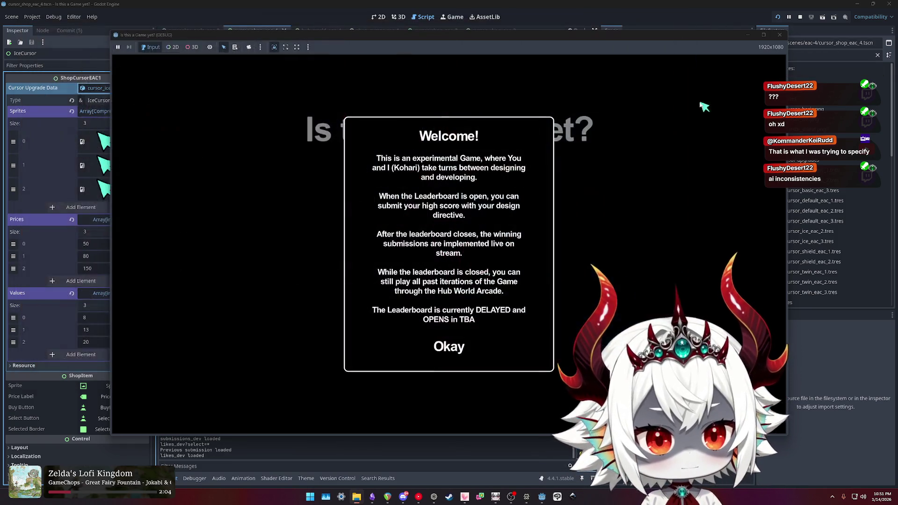
Step: Dismiss the welcome message, start a run, end it immediately and submit to play again
click(454, 353)
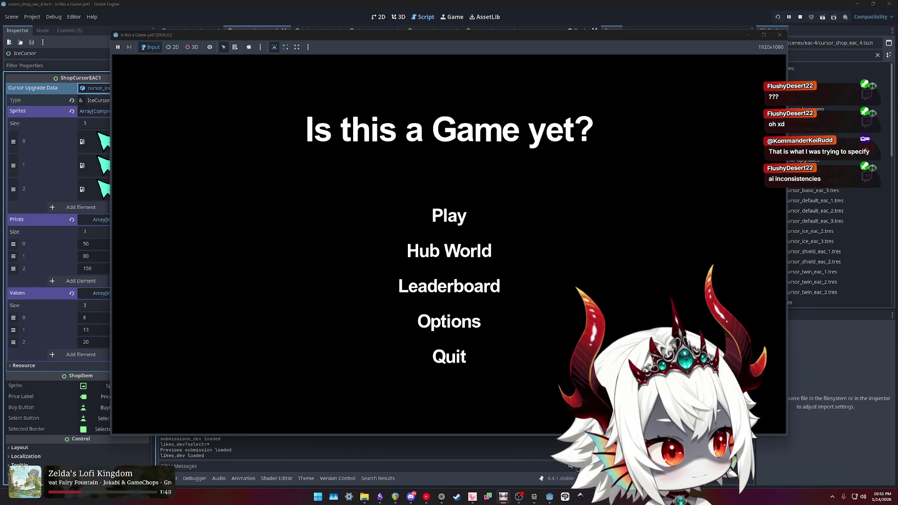
click(449, 217)
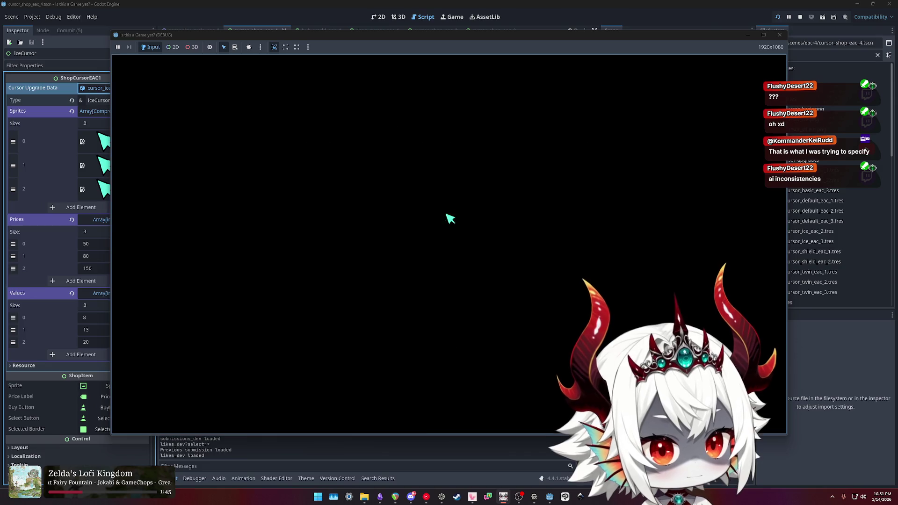
key(Escape)
click(446, 234)
click(450, 306)
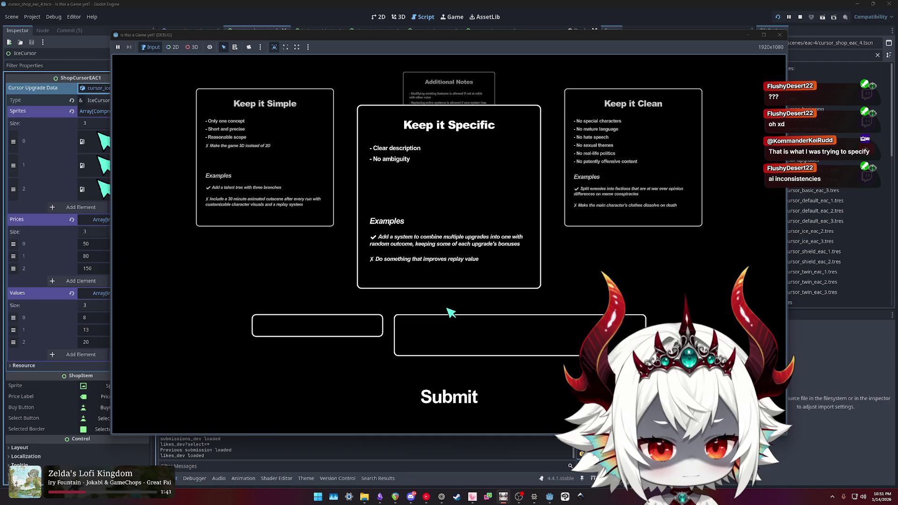
click(456, 390)
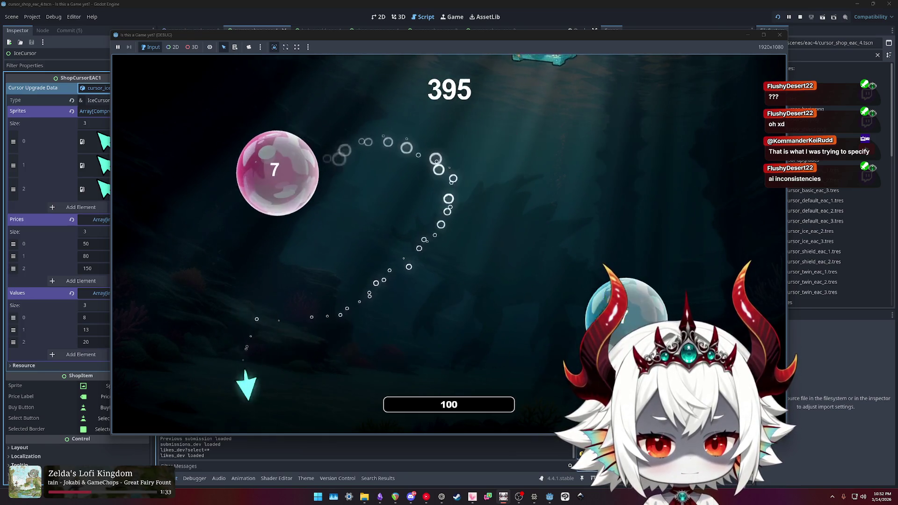
Step: Reach the treasure chest encounter, end the run, and enter the hub's Cursors shop
click(525, 209)
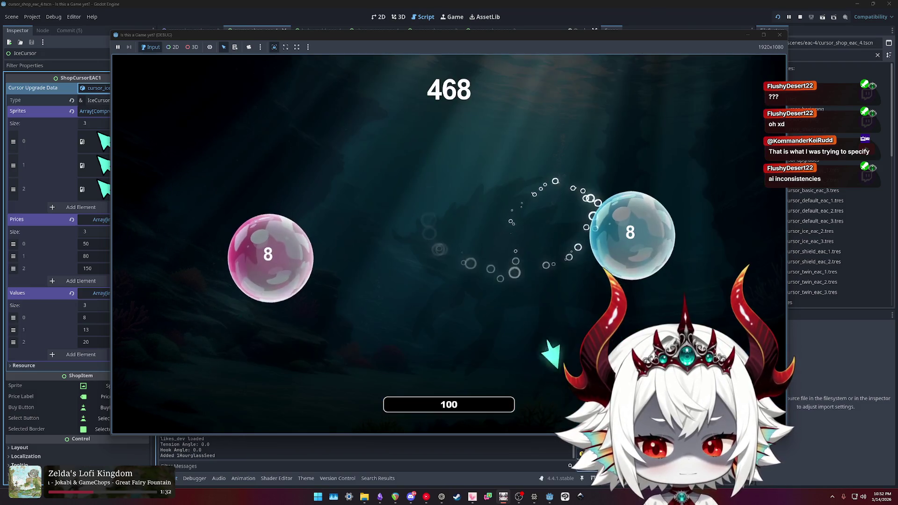
key(Escape)
click(448, 231)
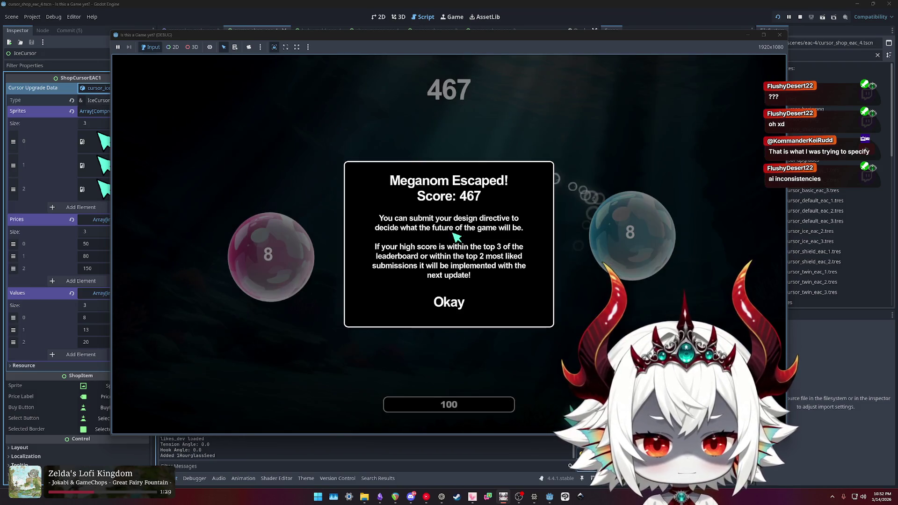
click(449, 302)
click(448, 397)
click(545, 281)
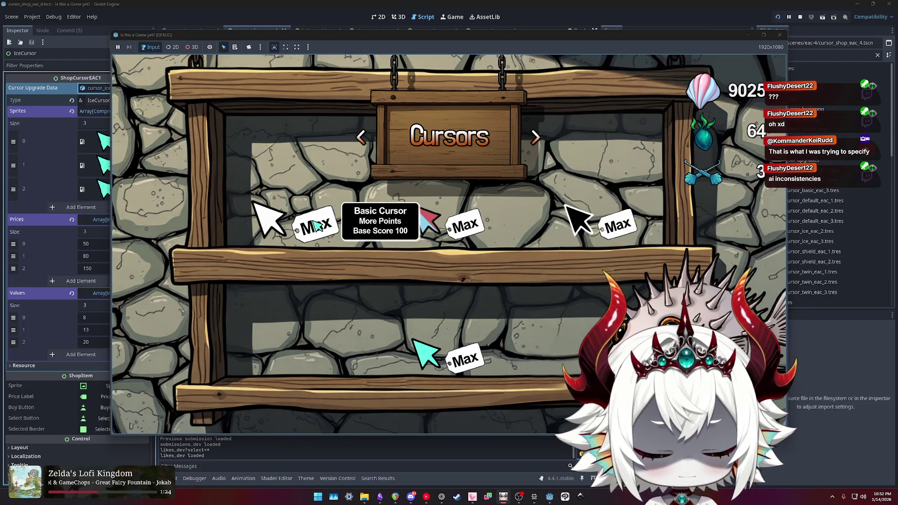
Step: Check the Basic Cursor and Shield Cursor tooltips in the in-game shop, then leave it
click(309, 226)
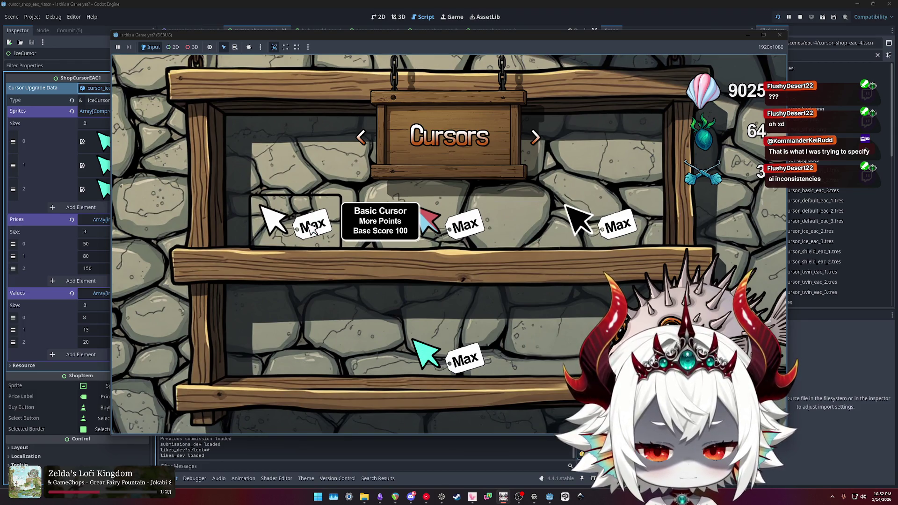
click(613, 229)
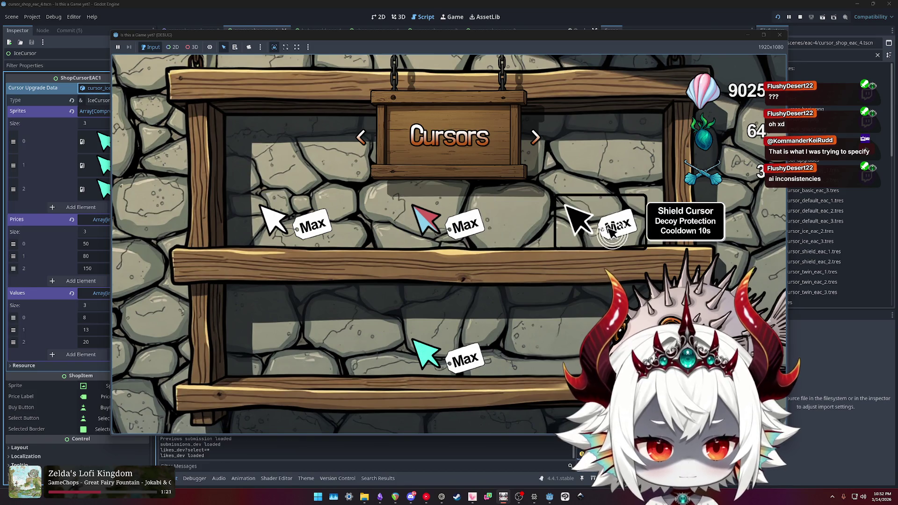
click(444, 358)
click(318, 226)
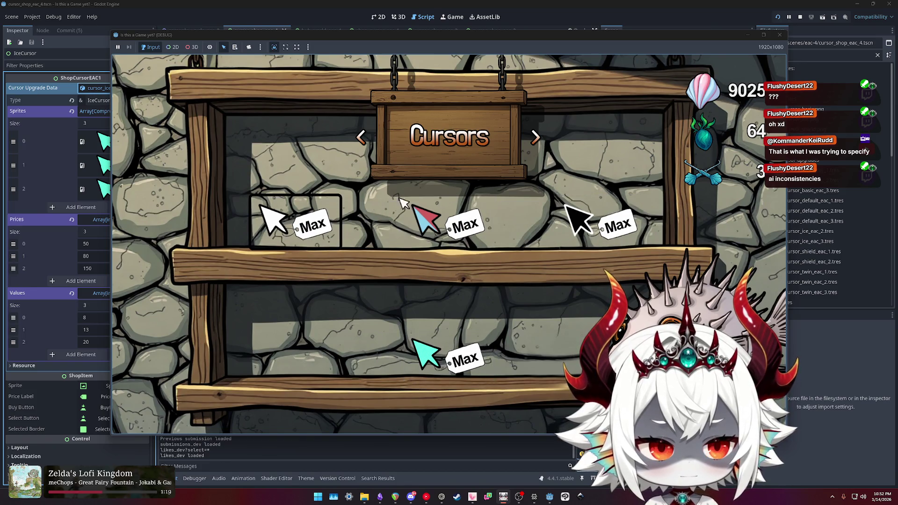
key(Escape)
Step: Play a run with WASD up to the treasure chest prompt, then quit the game
click(715, 318)
key(d)
key(a)
key(s)
key(w)
key(d)
key(d)
key(s)
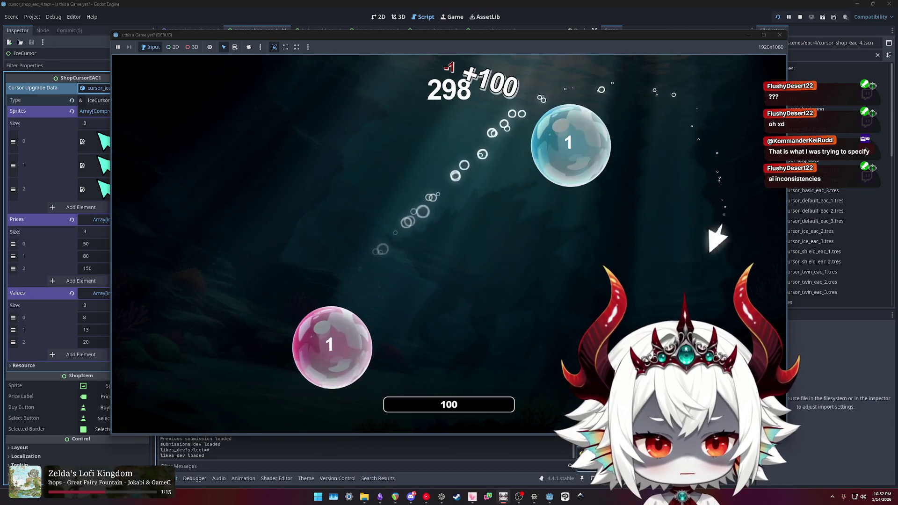
key(a)
key(d)
key(a)
key(w)
key(a)
key(s)
key(w)
key(d)
key(w)
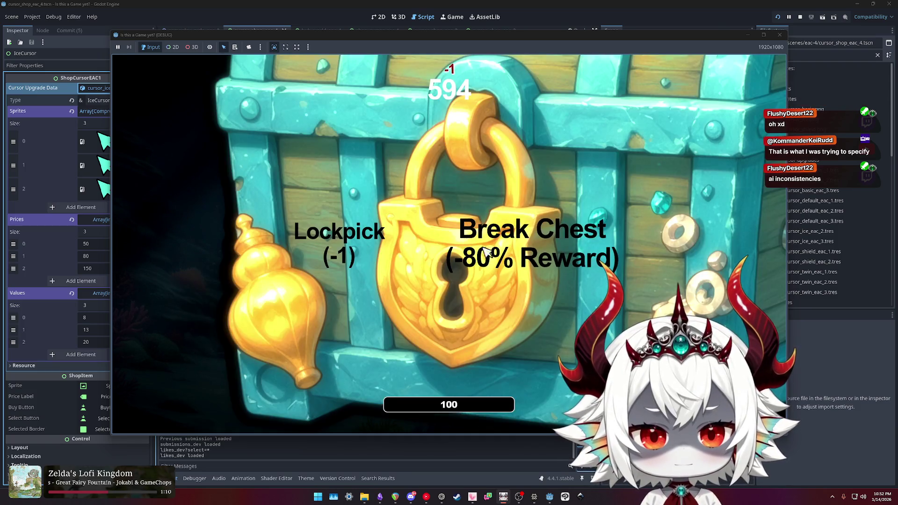
key(Escape)
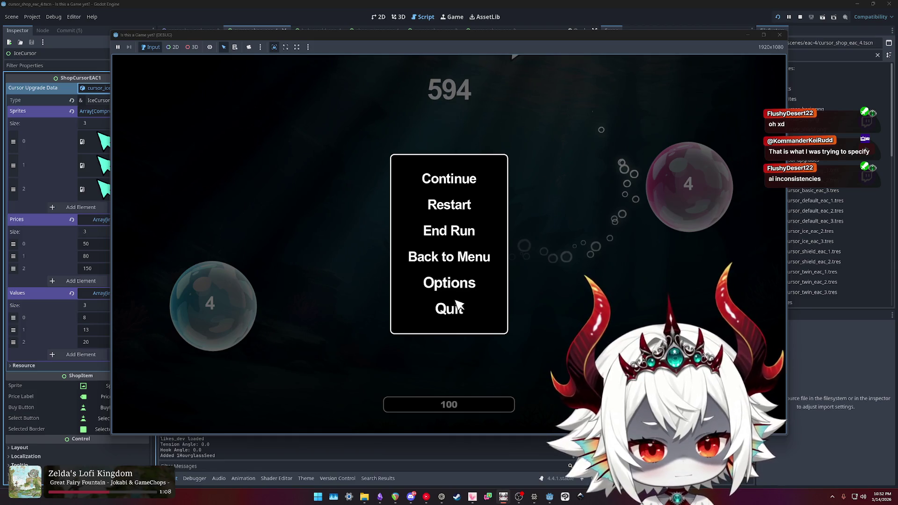
click(448, 310)
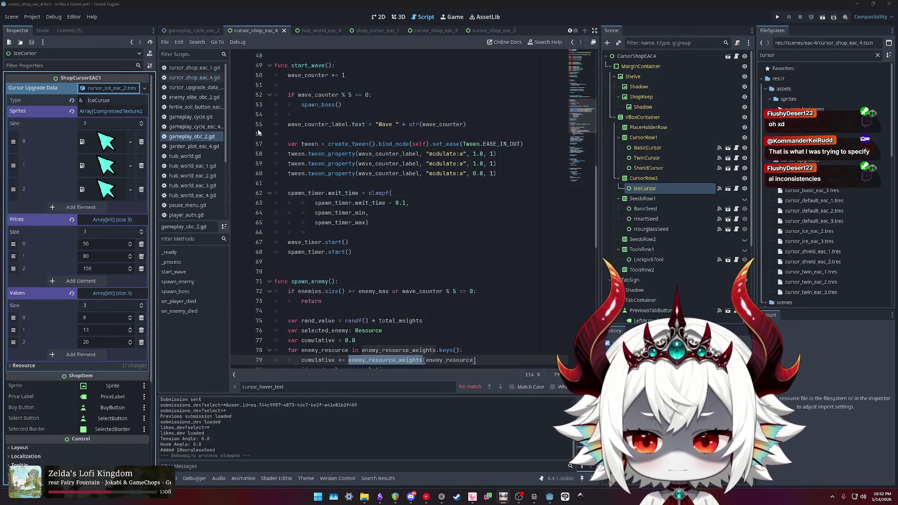
Step: Review the cursor_shop_eac_2.tscn diff and stage the cursor shop scene files
click(70, 31)
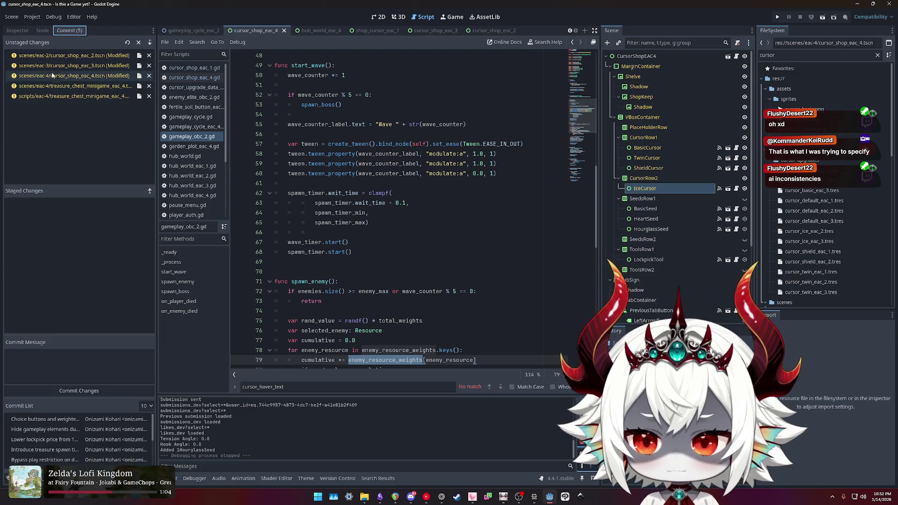
click(65, 55)
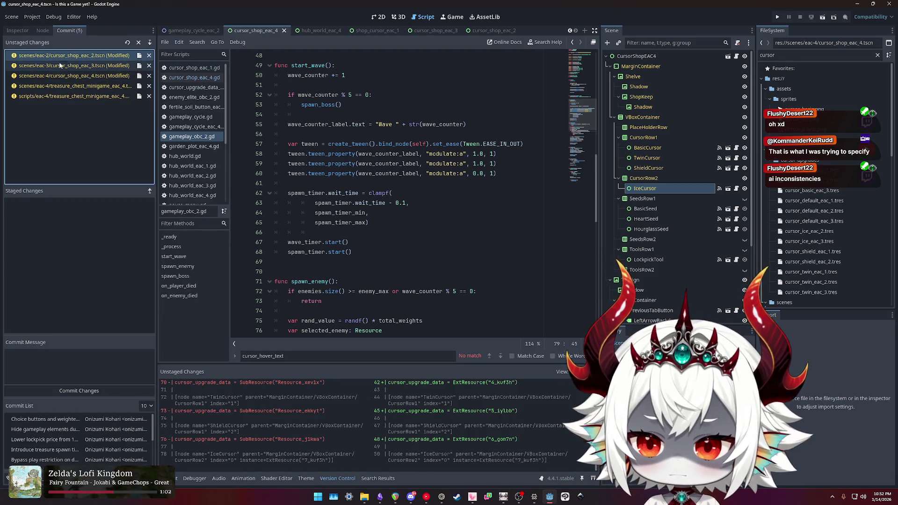
double_click(60, 56)
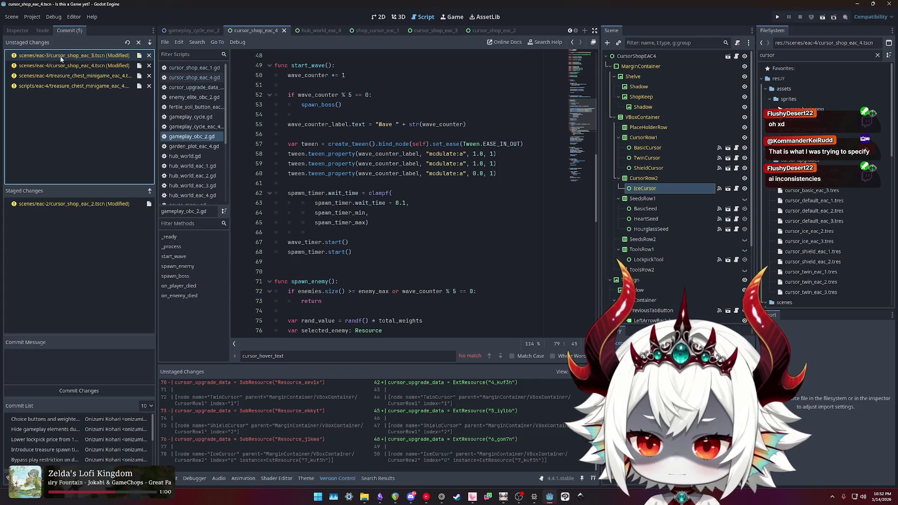
double_click(61, 57)
double_click(61, 56)
Step: Commit the cursor shop tooltip fix with a message ending 'shop cursor tooltips'
click(72, 358)
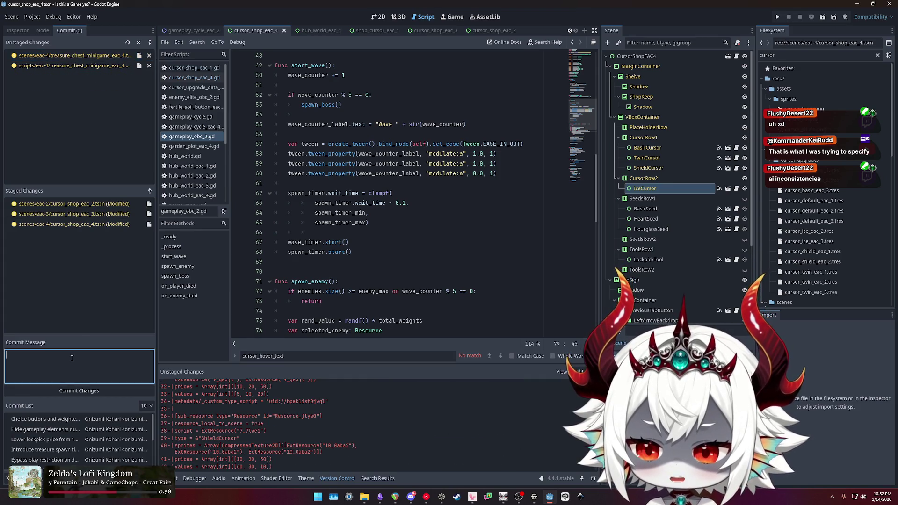
text(Fixtooltip using wrongdata)
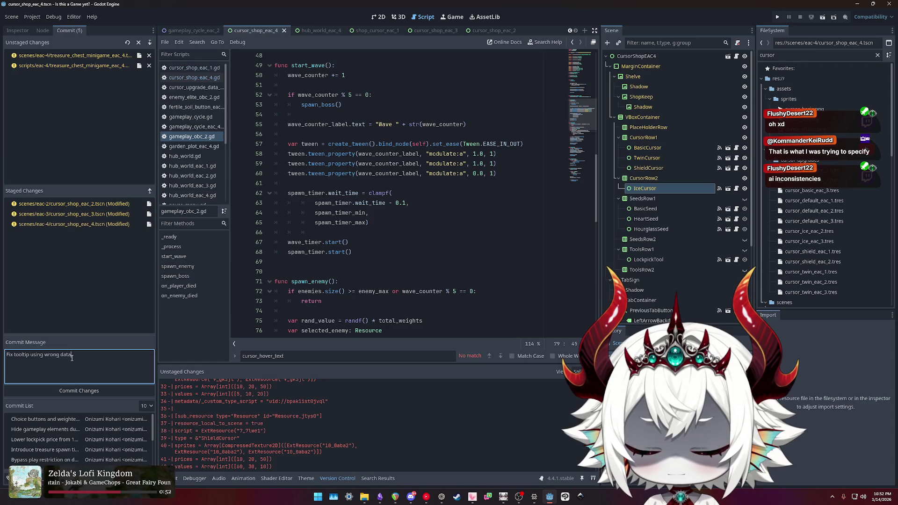
text(cursor shop)
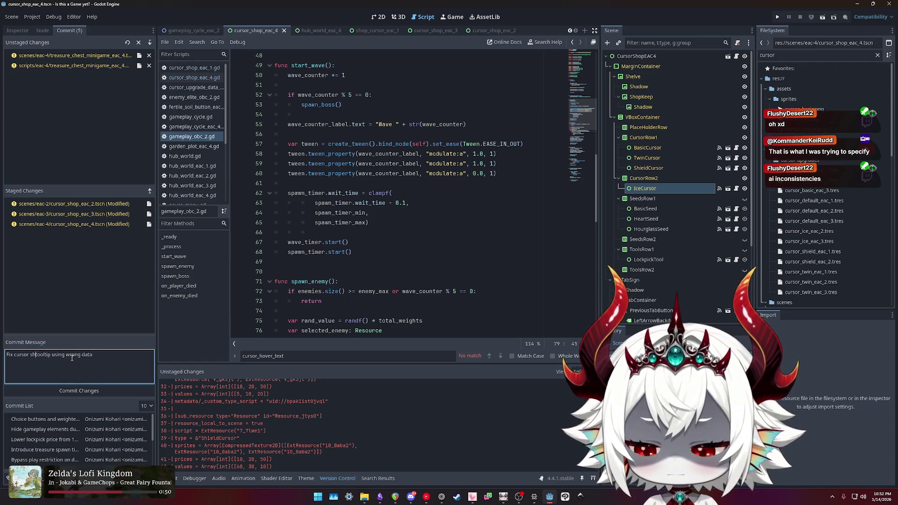
key(ctrl+BackSpace)
key(ctrl+BackSpace)
text(shop cursor tooltip)
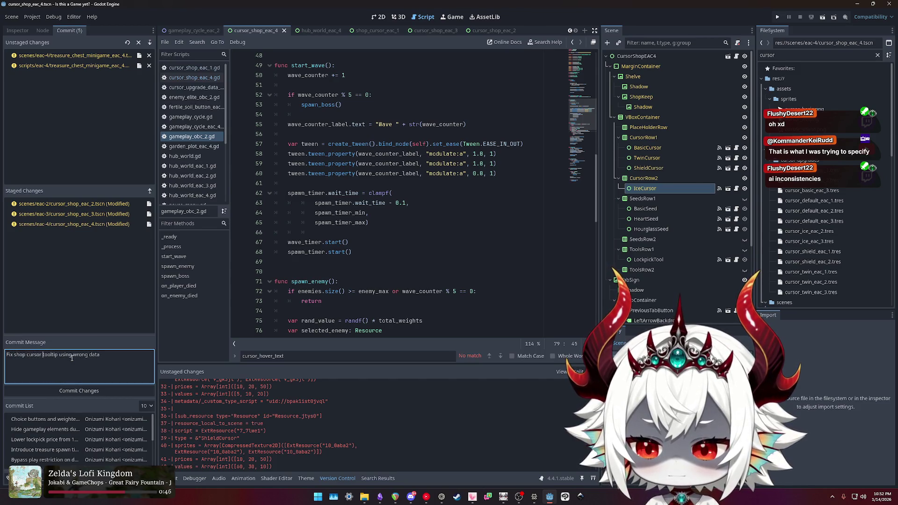
text(s)
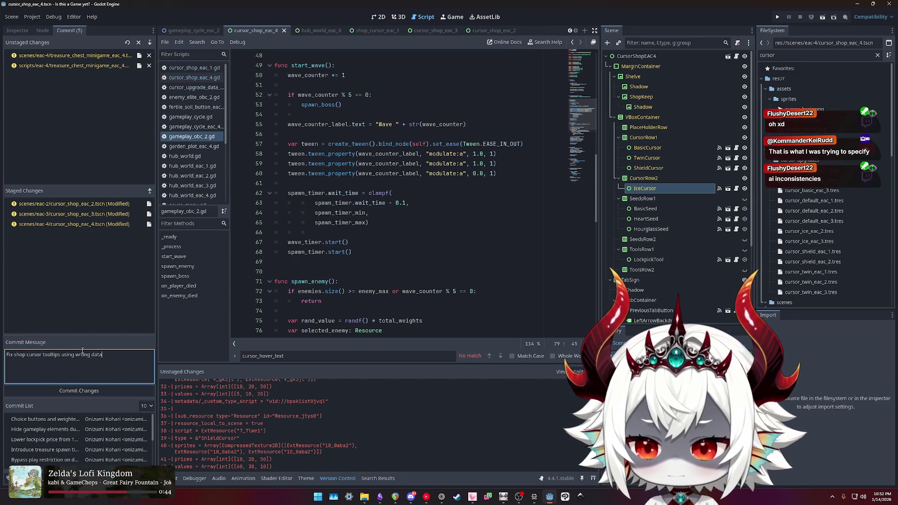
click(75, 391)
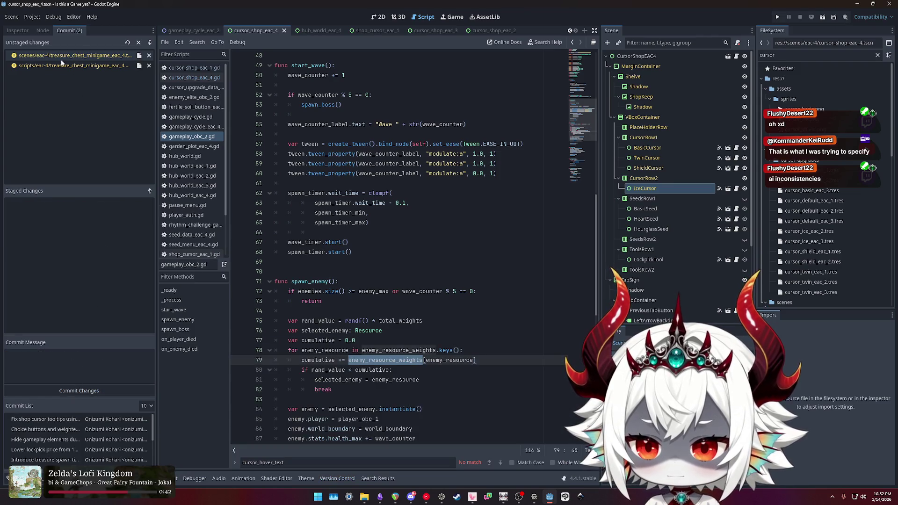
Step: Review the treasure chest scene and script changes, then stage both files
click(61, 59)
click(65, 66)
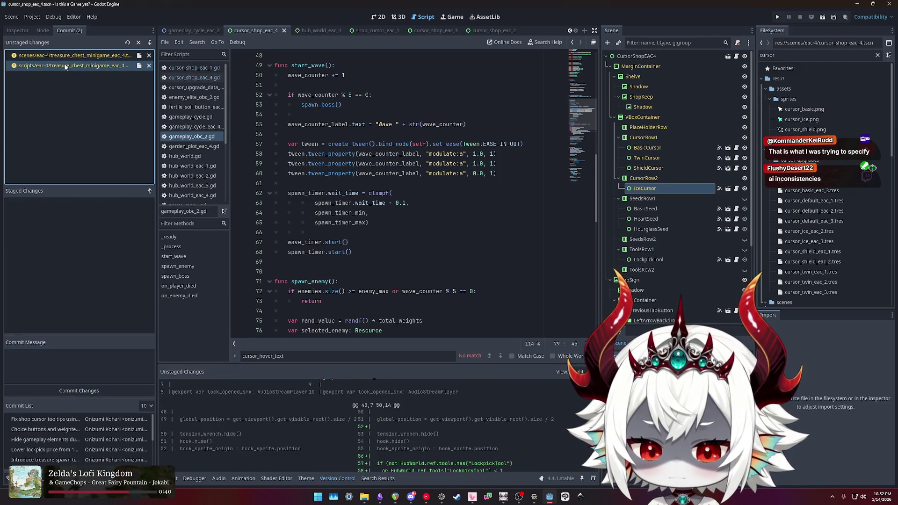
scroll(326, 399, down, 6)
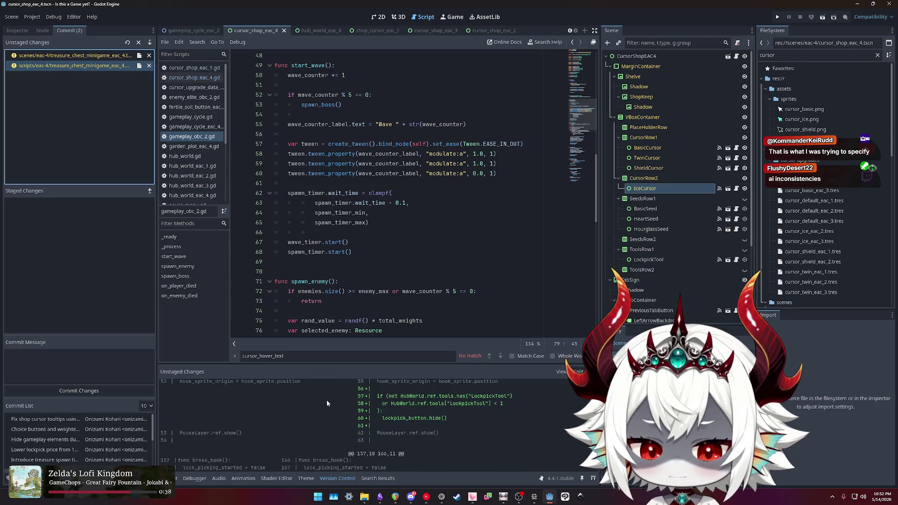
scroll(326, 400, down, 3)
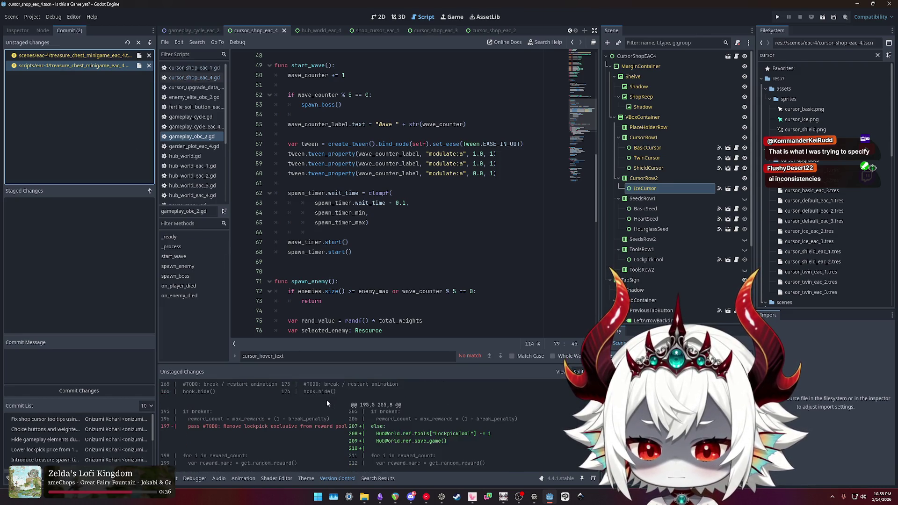
scroll(326, 400, up, 10)
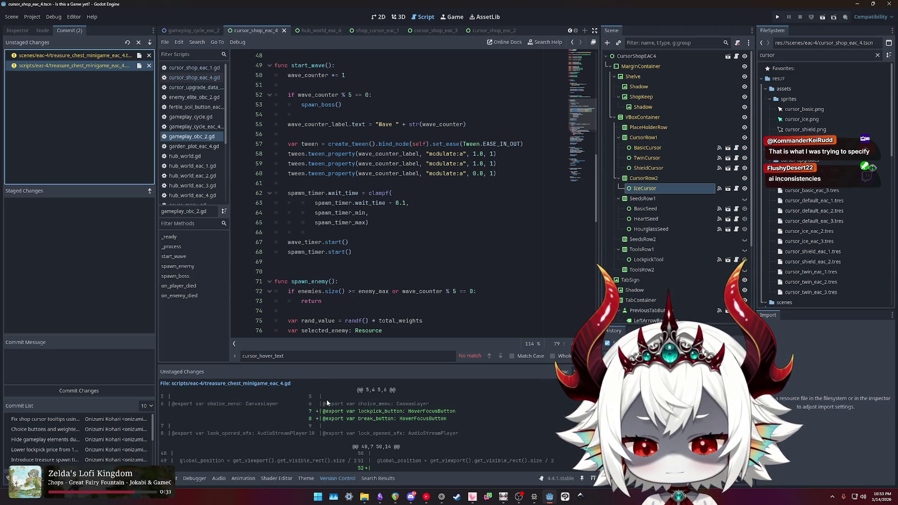
double_click(66, 66)
double_click(66, 58)
Step: Draft and discard a lockpick commit message, then re-check the staged treasure chest script diff
click(67, 355)
text(Che)
key(ctrl+a)
text(Hide lockpick button if )
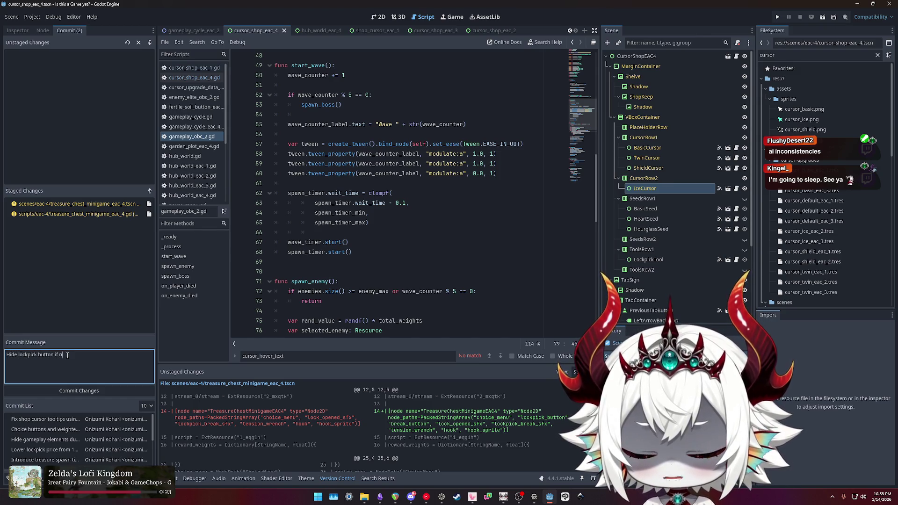
text(ckpicks a)
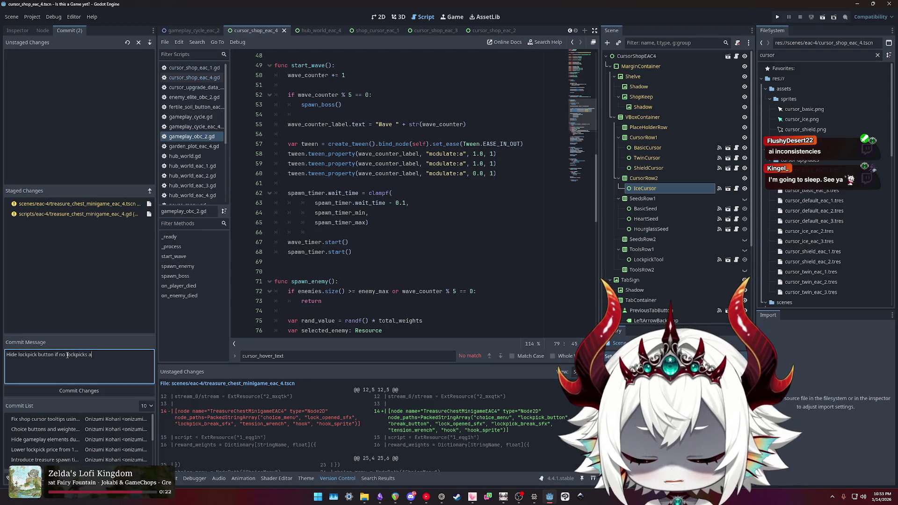
text(nd)
text( no wrench)
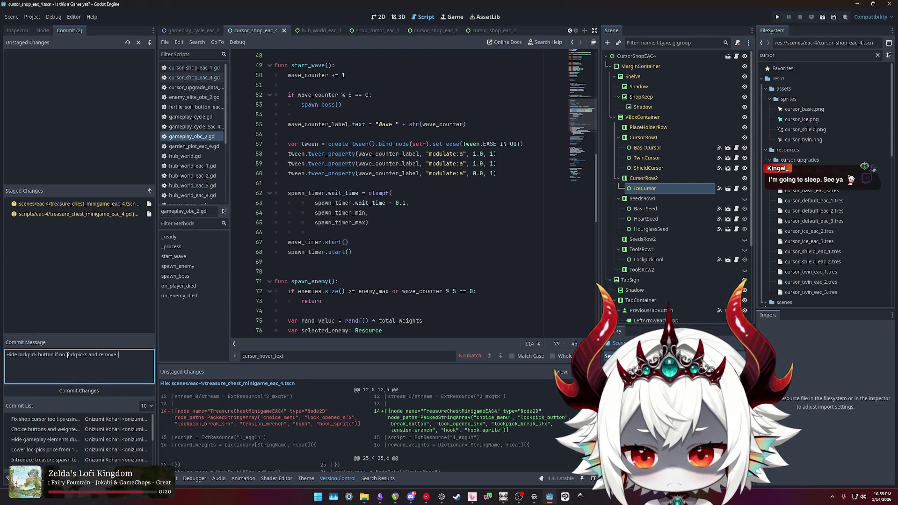
key(ctrl+a)
text(Remove)
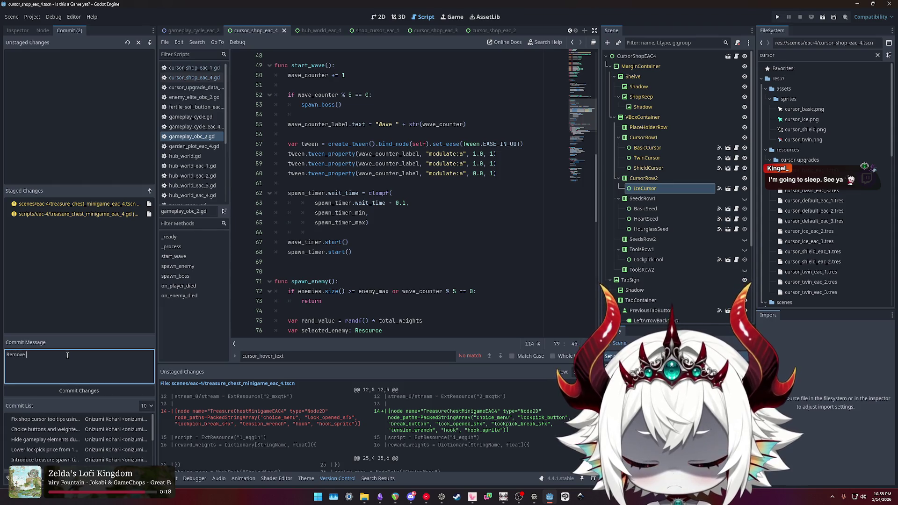
key(ctrl+a)
key(BackSpace)
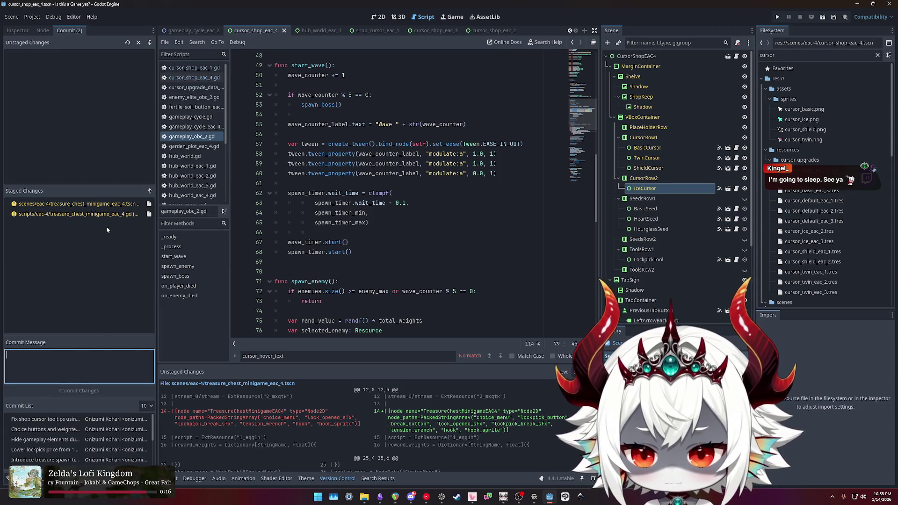
click(96, 217)
scroll(419, 404, down, 5)
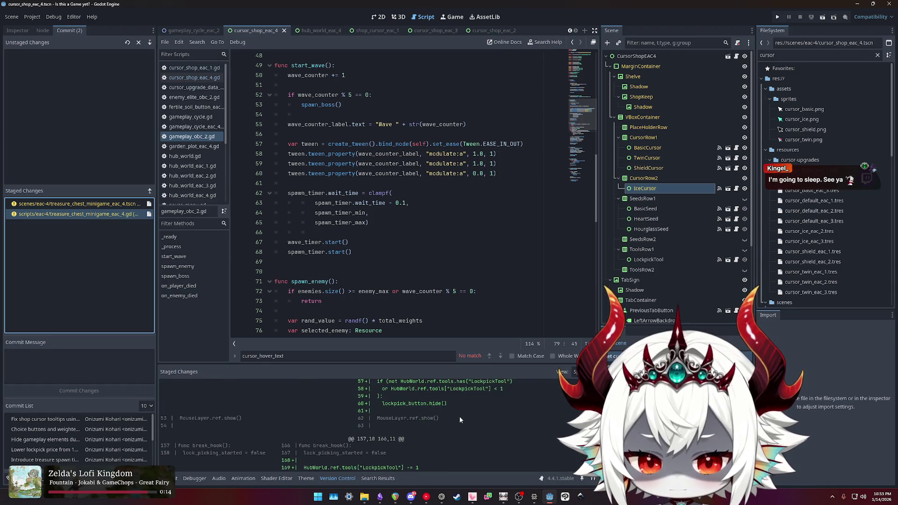
scroll(460, 419, down, 2)
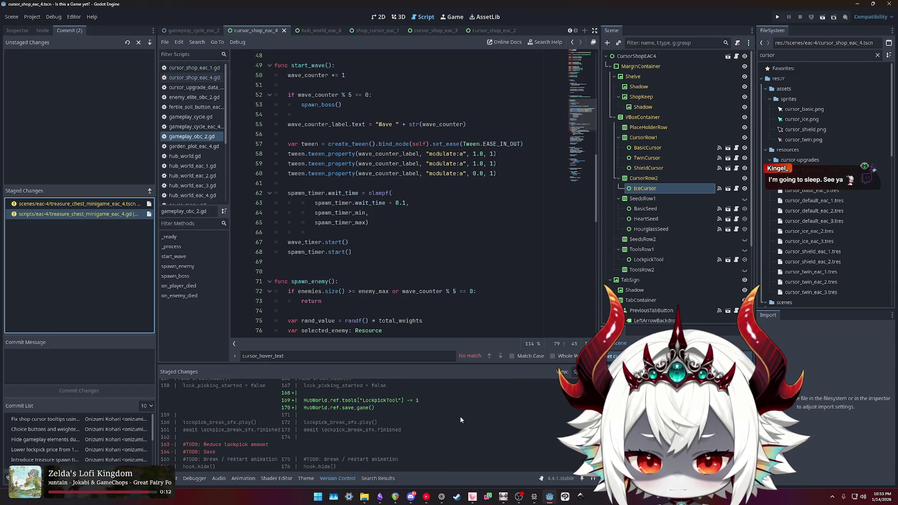
scroll(460, 419, down, 3)
Step: Write the commit message 'Remove lockpick on break/open and hide button if no tools'
click(66, 354)
text(Remove lockpick on break open)
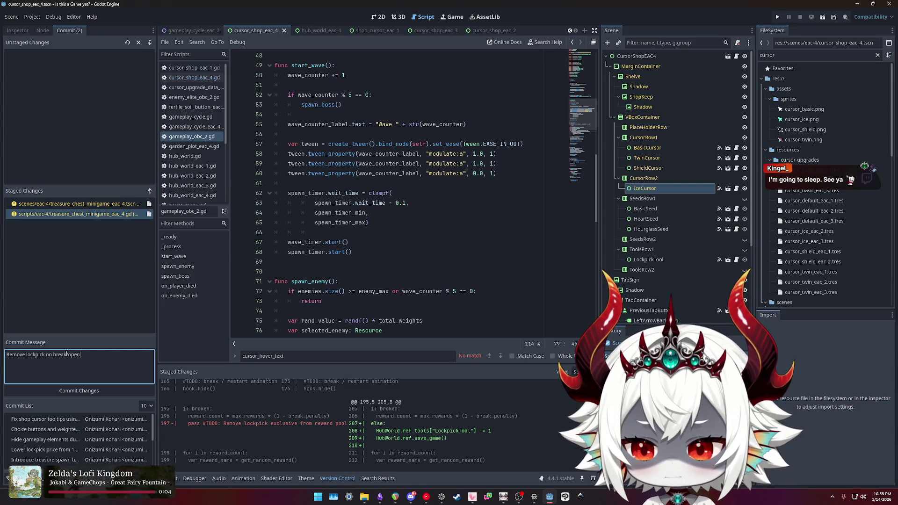
text( and hide o)
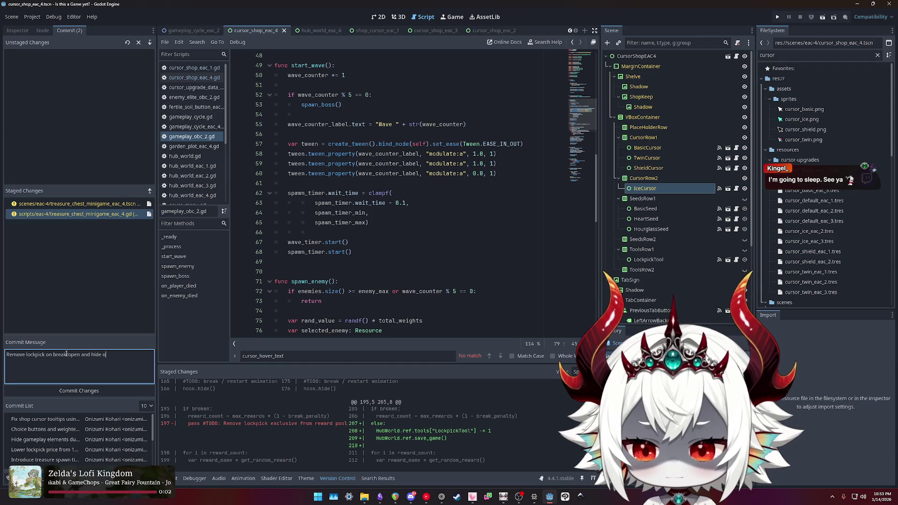
text(ption without lockpicks)
double_click(111, 358)
text(button)
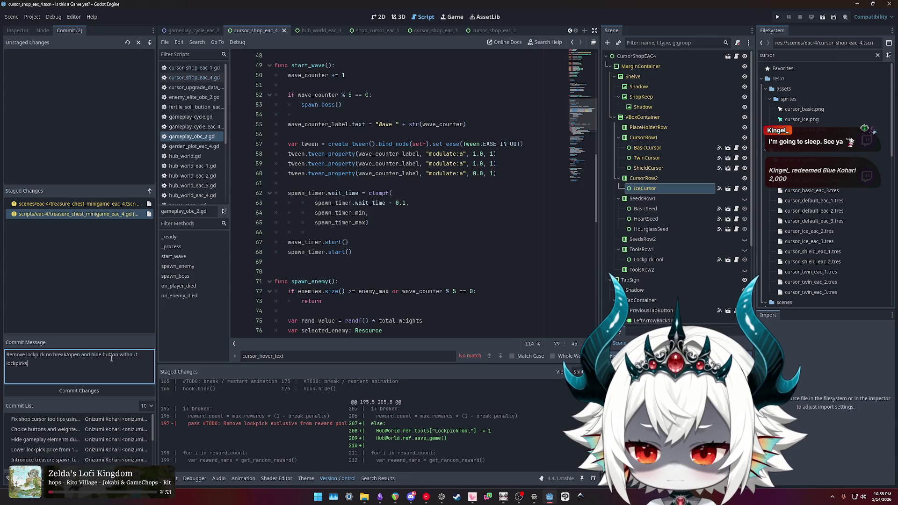
key(BackSpace)
key(BackSpace)
key(BackSpace)
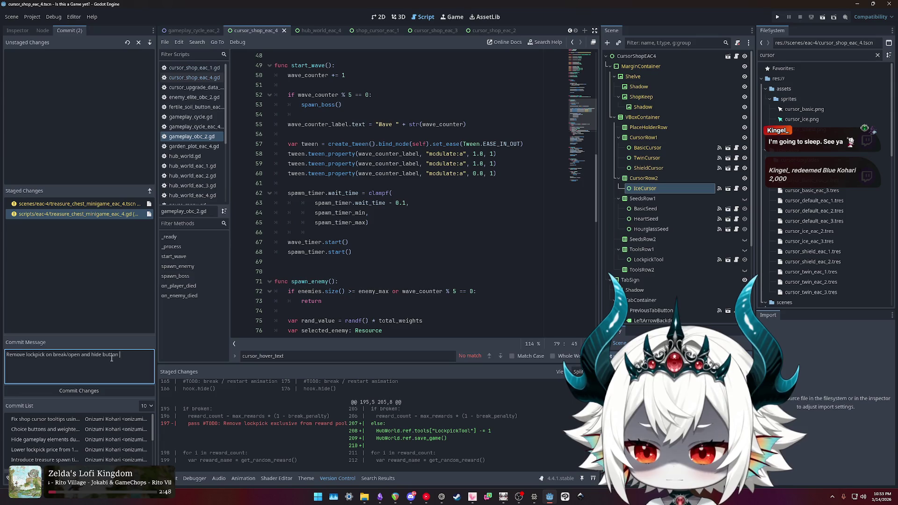
text(if no )
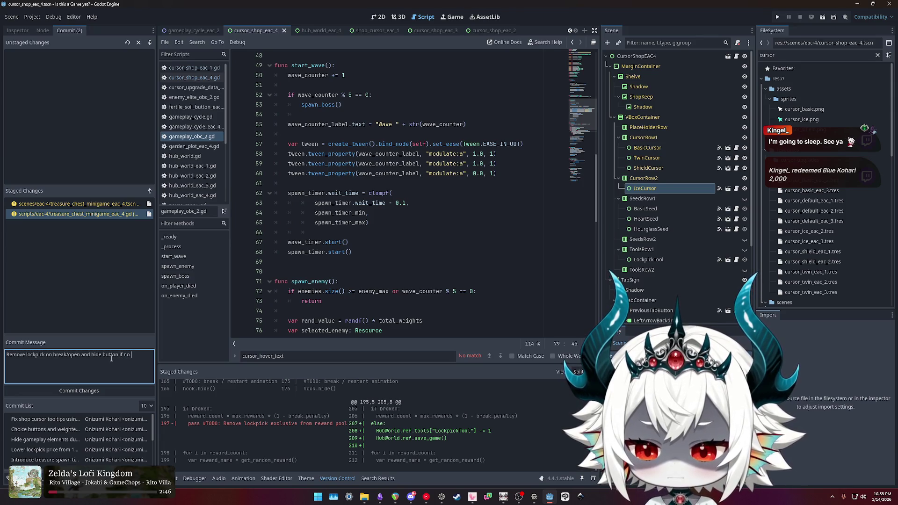
text(tools)
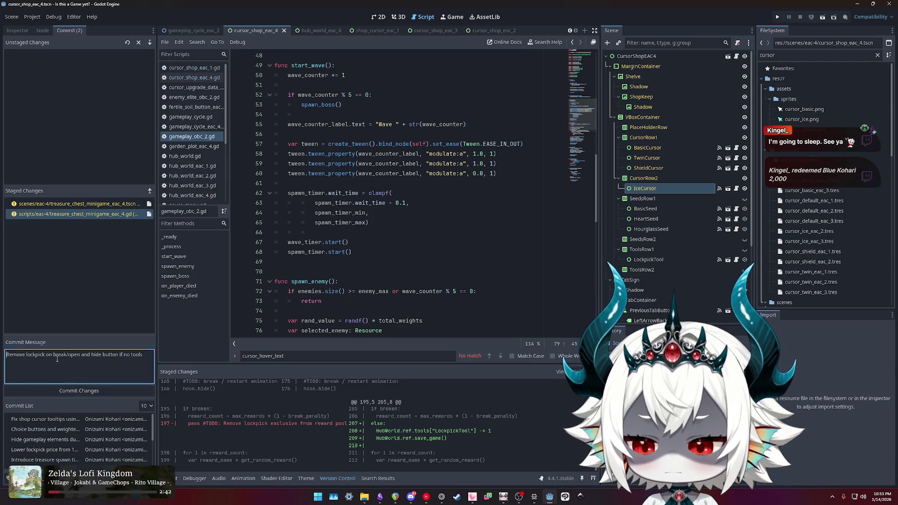
Step: Search the script for 'lockpick' to double-check, then commit the staged lockpick changes
click(427, 247)
key(ctrl+f)
text(lockpick)
click(395, 241)
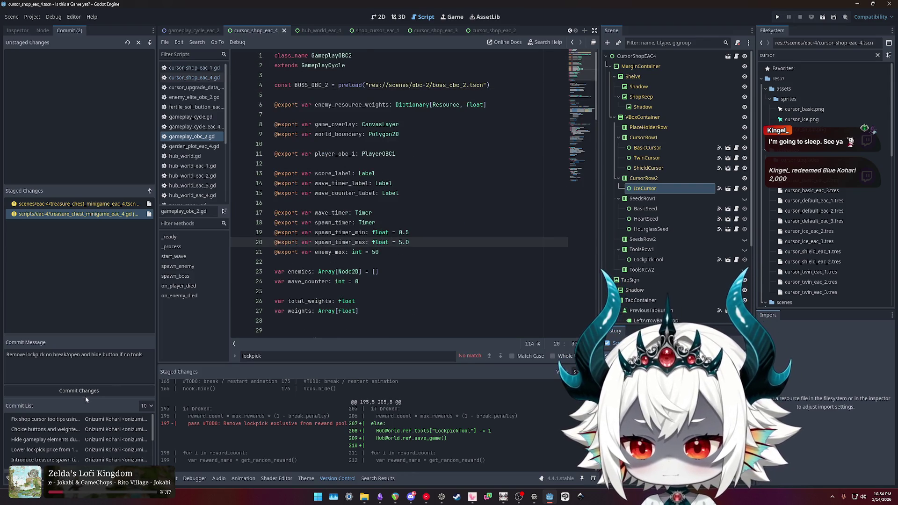
click(86, 397)
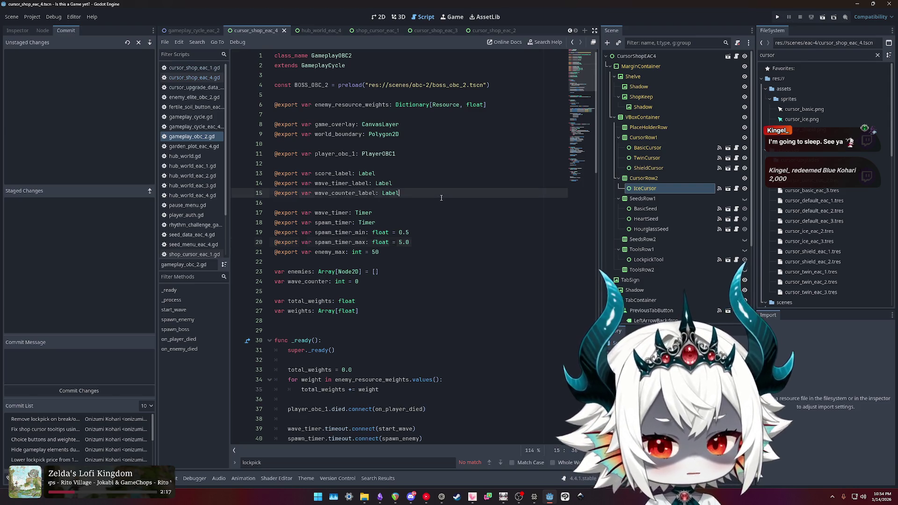
Step: Bring the Obsidian TODO note with the Priority Checklist to the front
click(379, 497)
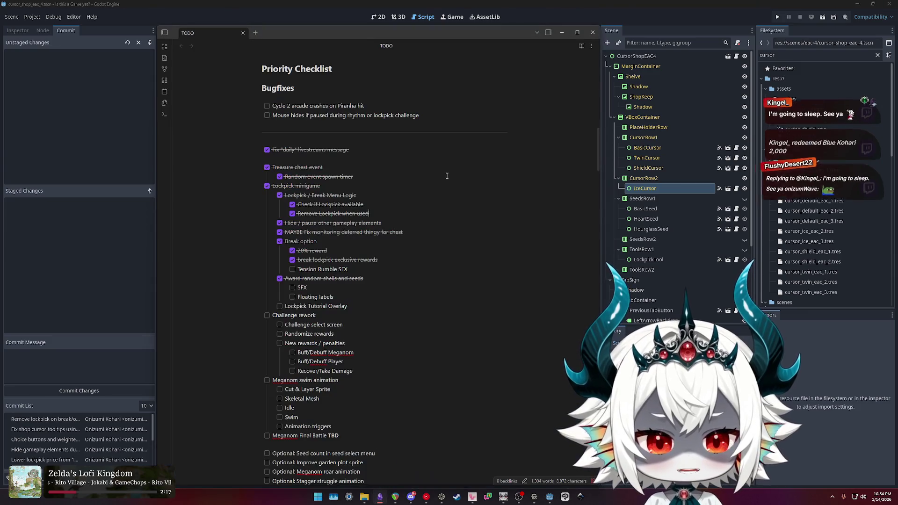
Step: Remove the 'Steam Next Fest - Demo Build' section and blank lines, leaving 1,219 words
drag(349, 269, 221, 191)
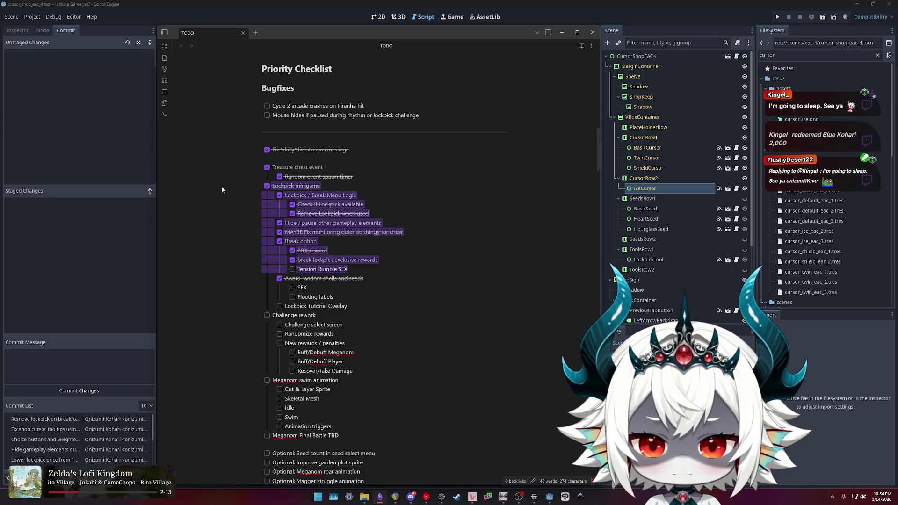
click(414, 252)
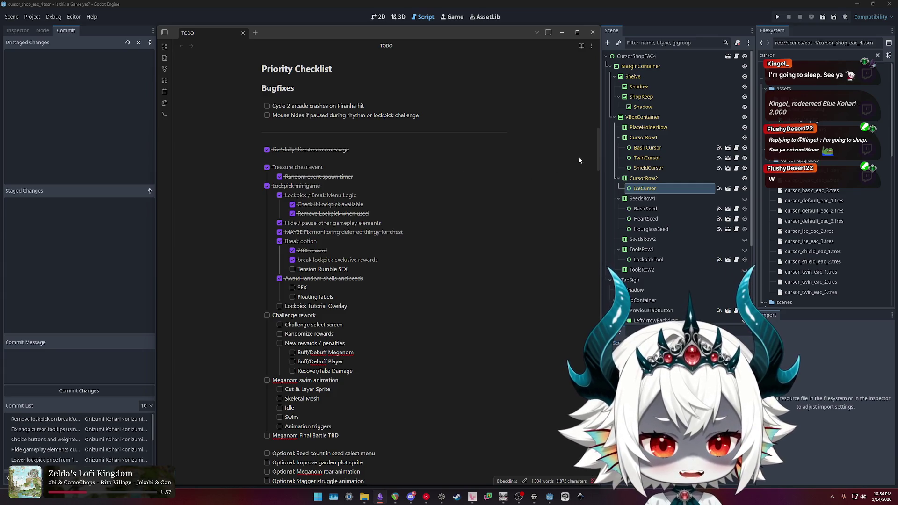
mouse_move(596, 142)
mouse_down()
mouse_move(595, 408)
mouse_move(594, 371)
mouse_up()
scroll(328, 281, down, 5)
mouse_move(394, 467)
mouse_down()
mouse_move(264, 467)
mouse_move(251, 182)
mouse_up()
key(BackSpace)
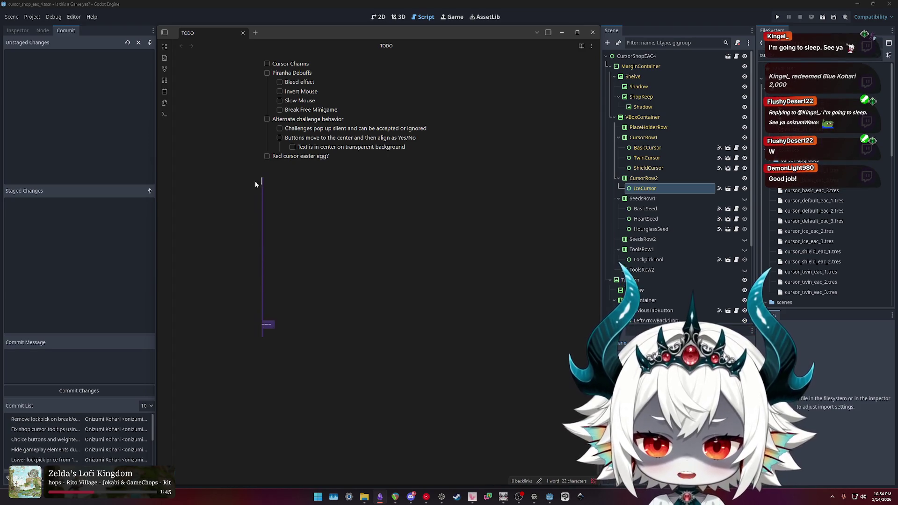
key(BackSpace)
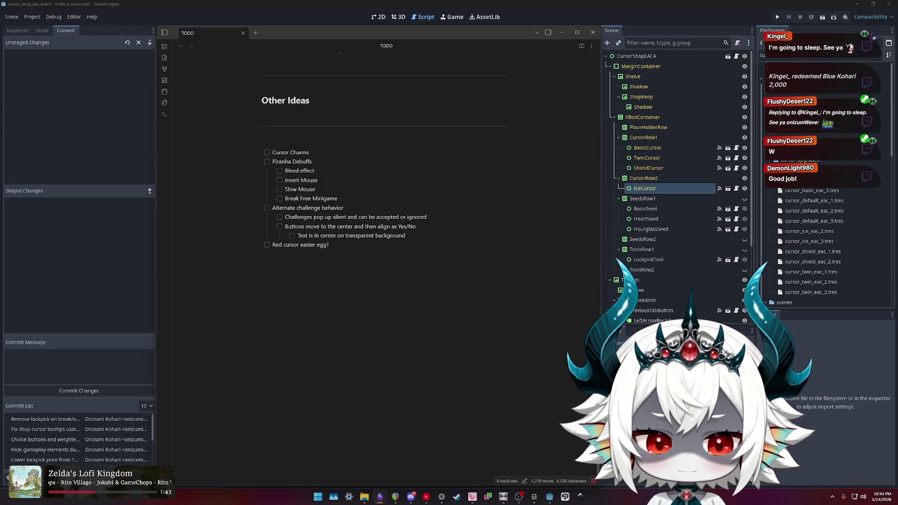
scroll(383, 262, up, 20)
scroll(590, 225, up, 5)
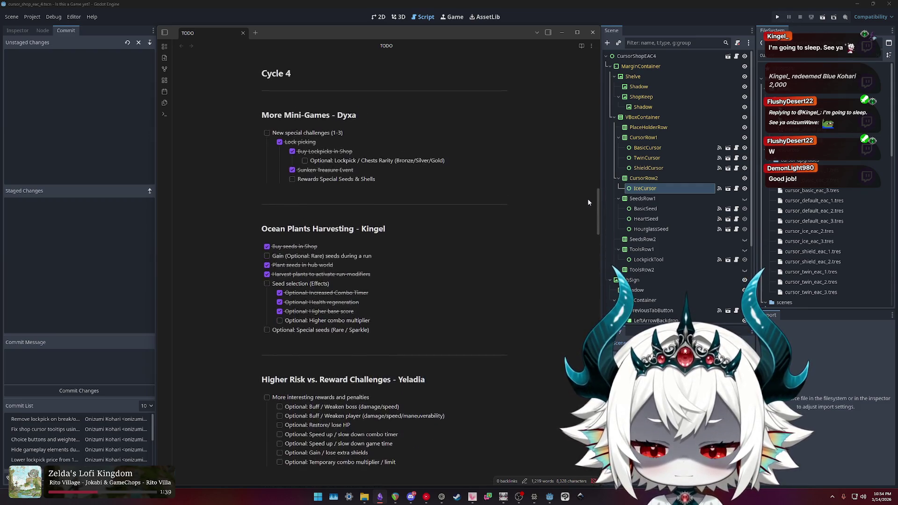
scroll(588, 202, up, 5)
scroll(589, 187, down, 2)
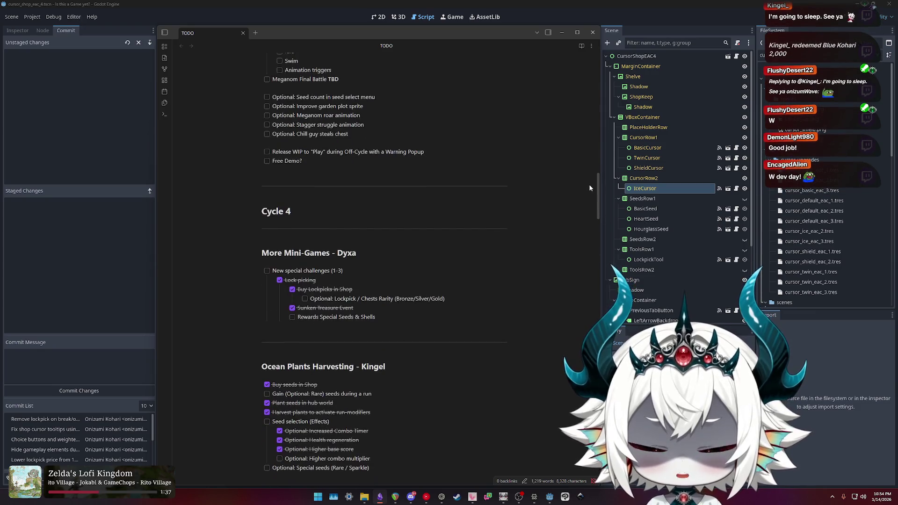
scroll(589, 188, down, 1)
Step: Tick the Rewards task and split 'Special Seeds & Shells' into a nested sub-task beneath it
click(293, 305)
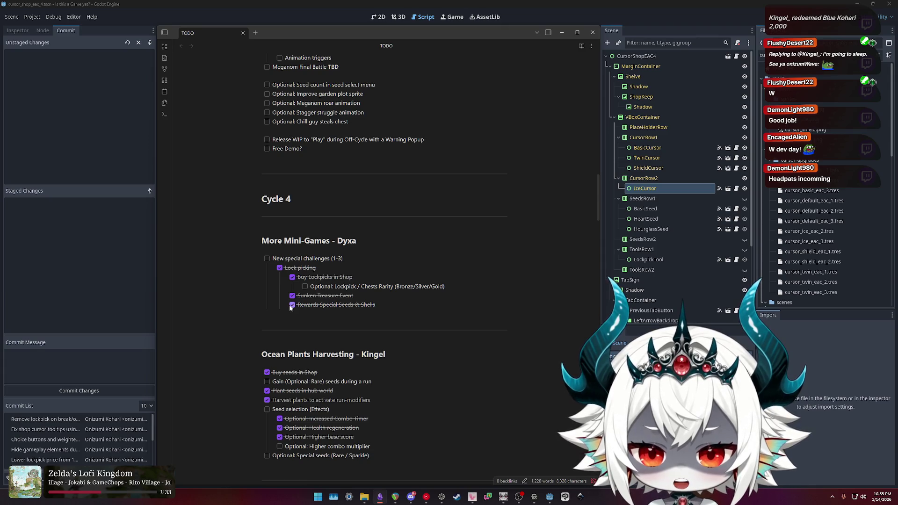
click(291, 305)
click(292, 305)
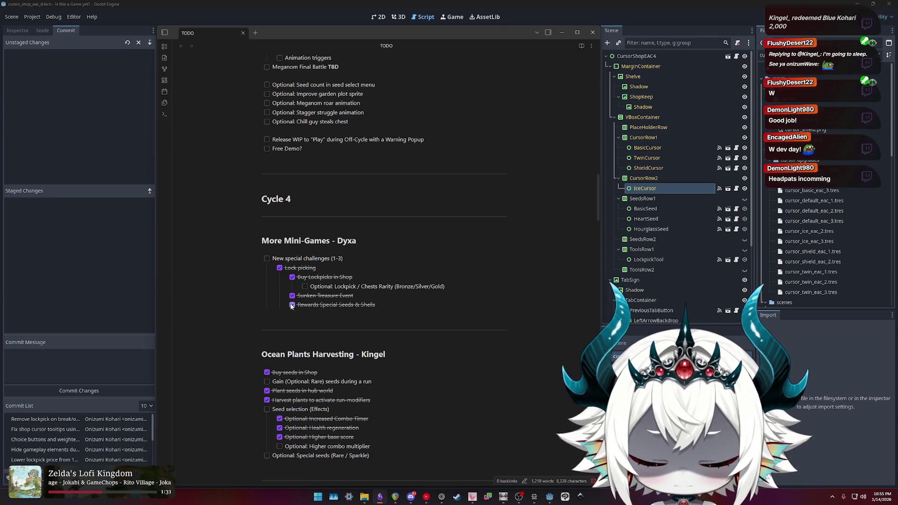
click(320, 305)
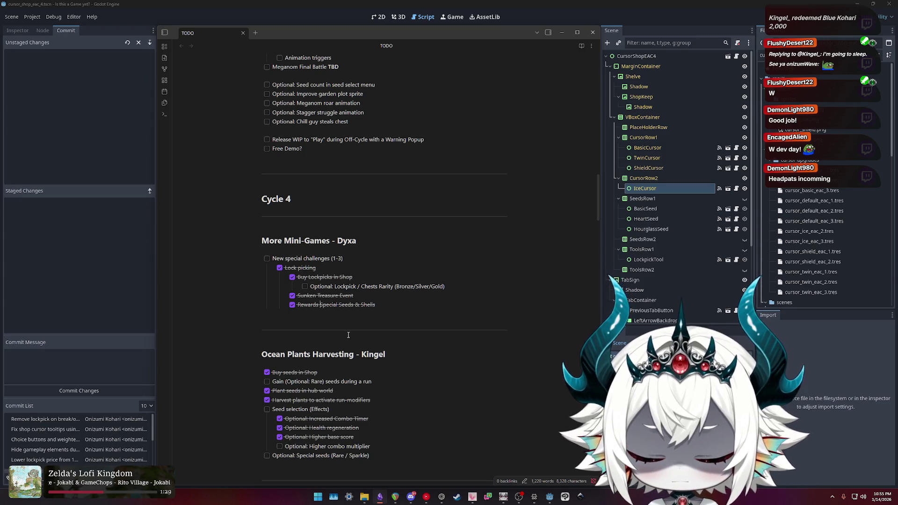
key(Return)
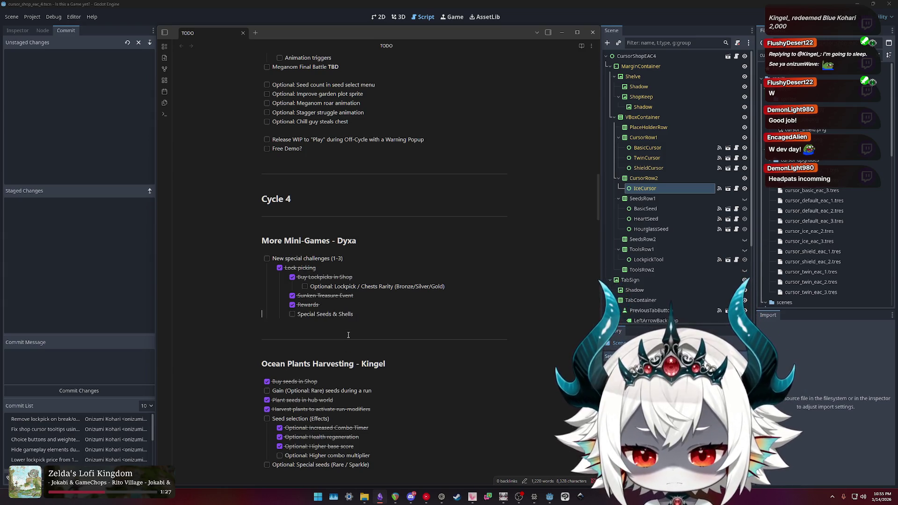
key(Tab)
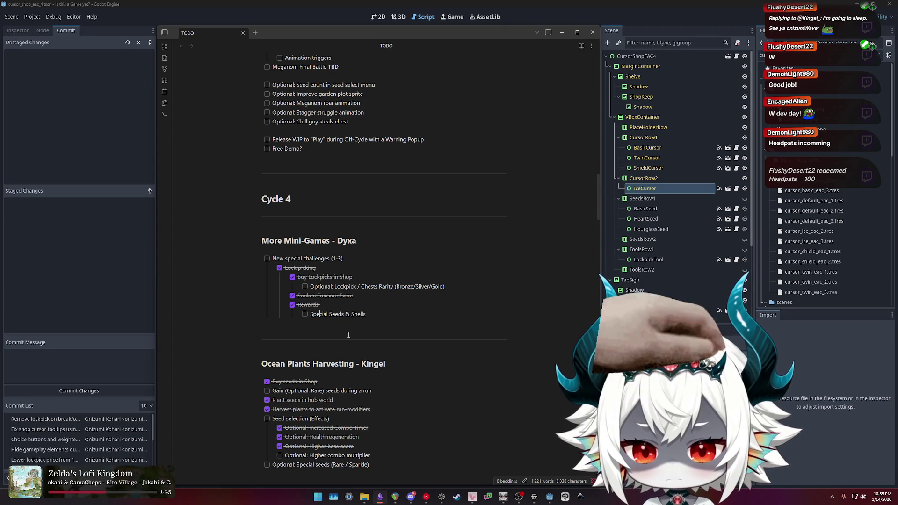
Step: Reword the lines to 'Rewards Seeds & Shells' and the sub-task 'Special Seeds?'
key(Up)
key(End)
text(Seeds )
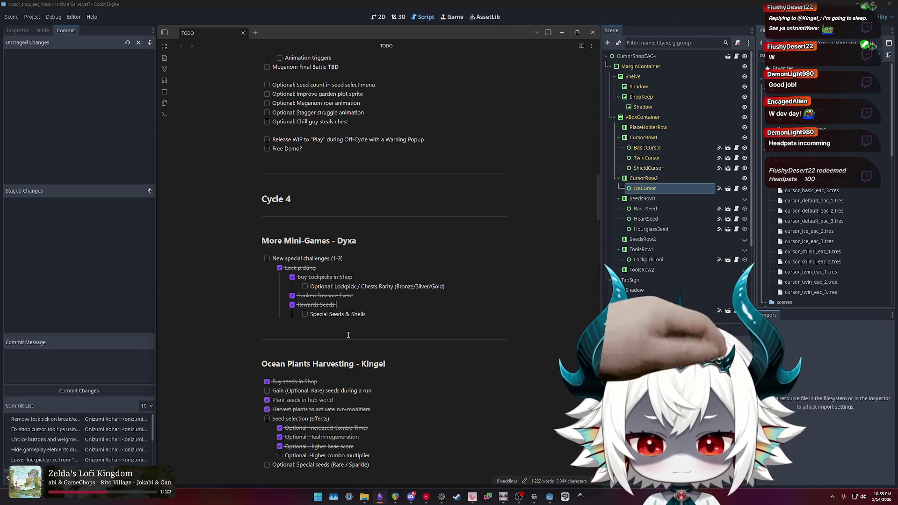
text(&)
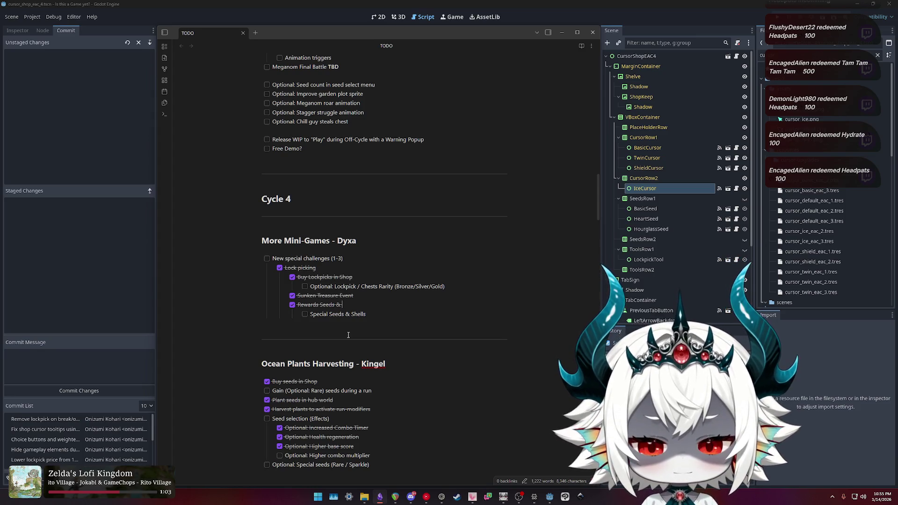
text(Shells)
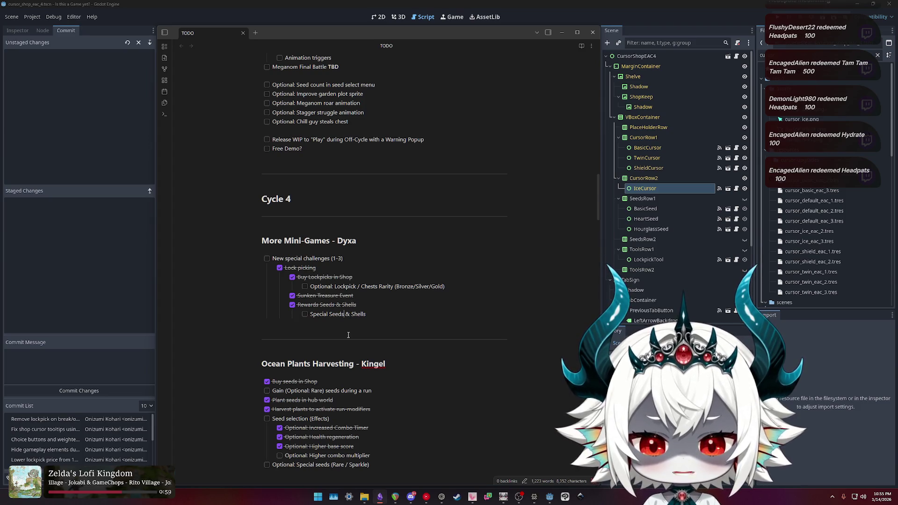
key(shift+End)
text(?)
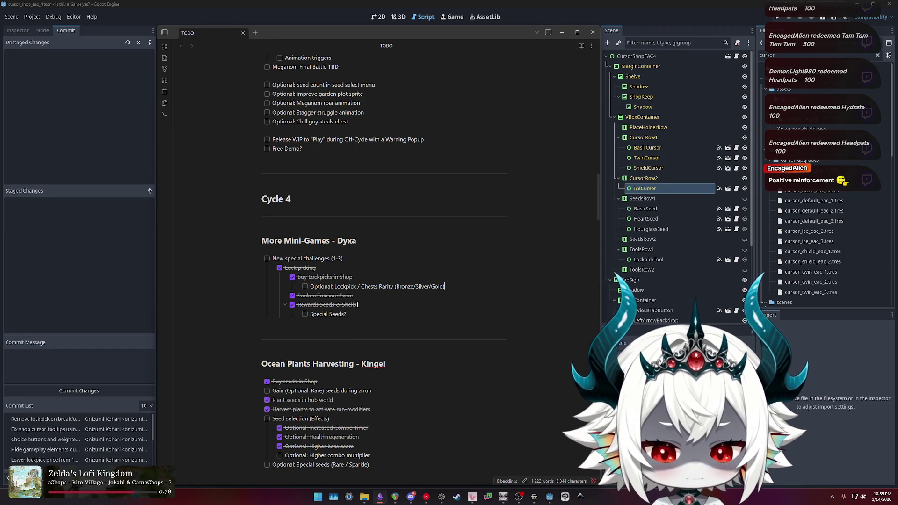
scroll(356, 301, up, 3)
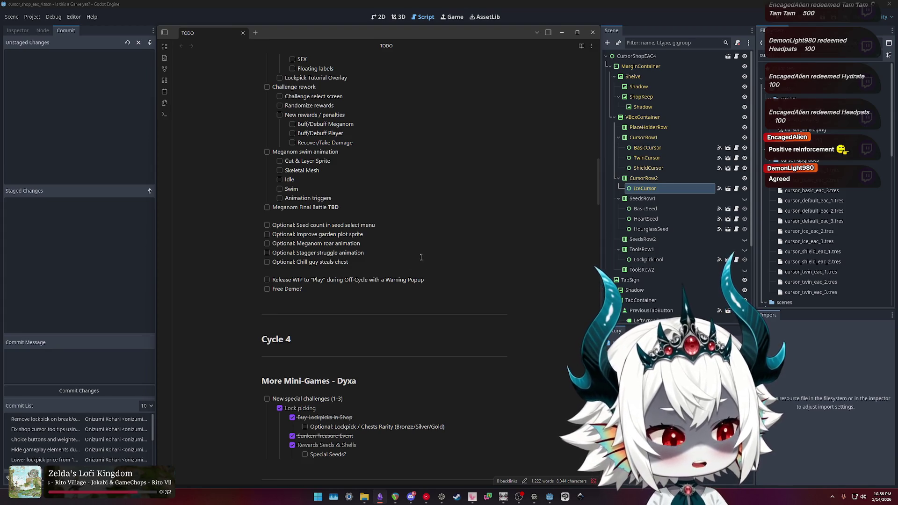
Step: Look over the Cycle 2 arcade crash and 'Mouse hides if paused' bugfixes, then close the note
scroll(391, 267, up, 8)
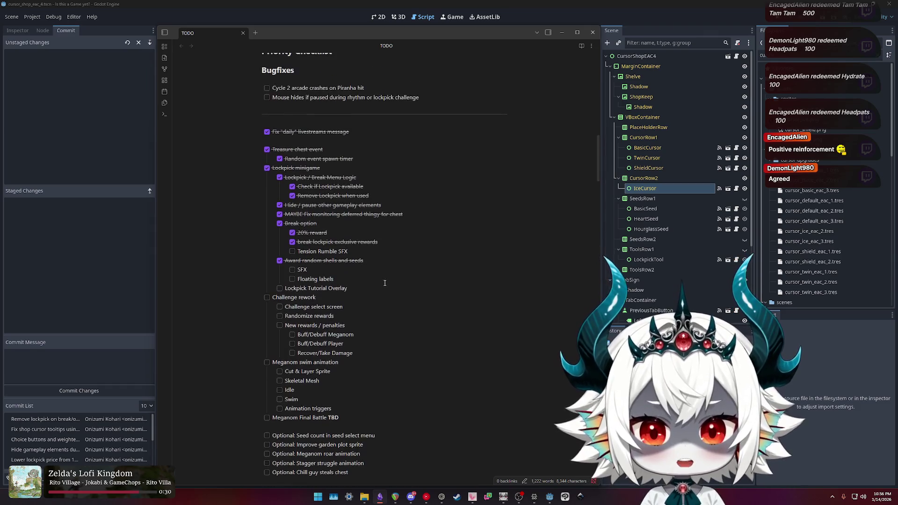
scroll(374, 280, down, 3)
click(419, 234)
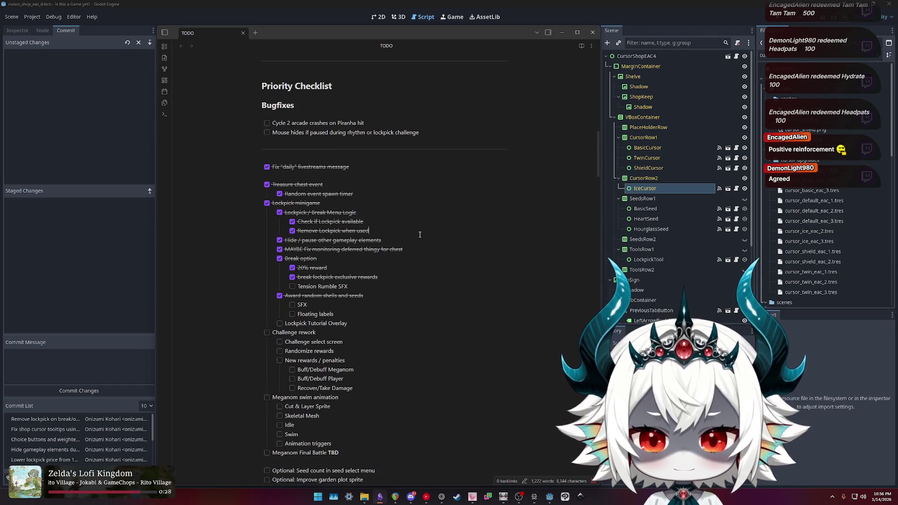
drag(370, 119, 261, 123)
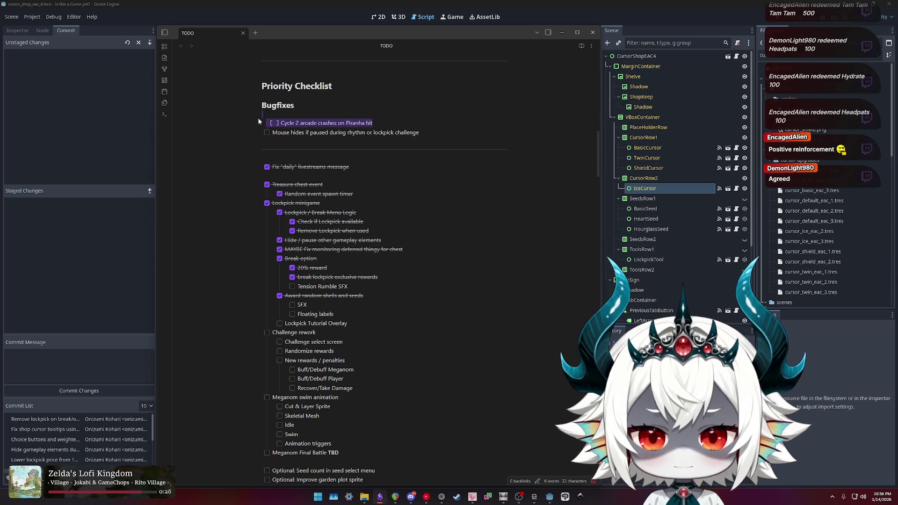
drag(419, 132, 252, 135)
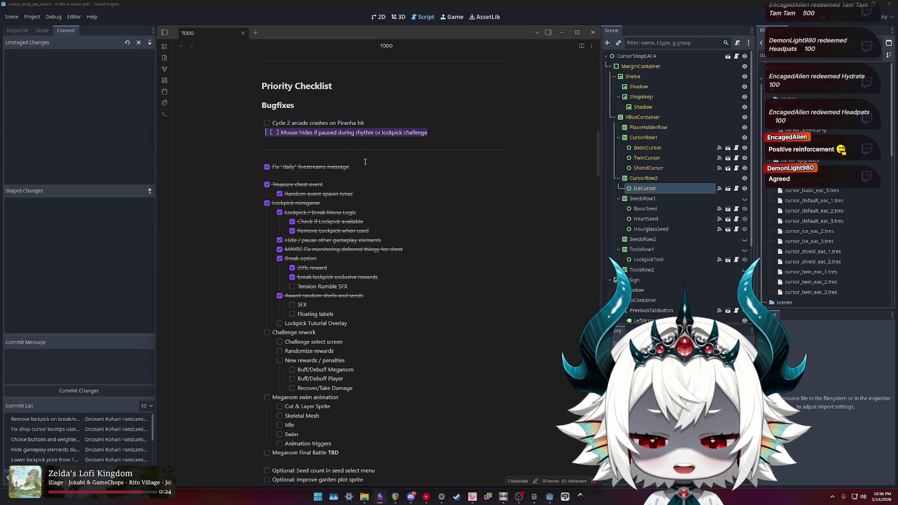
click(357, 167)
scroll(371, 193, down, 3)
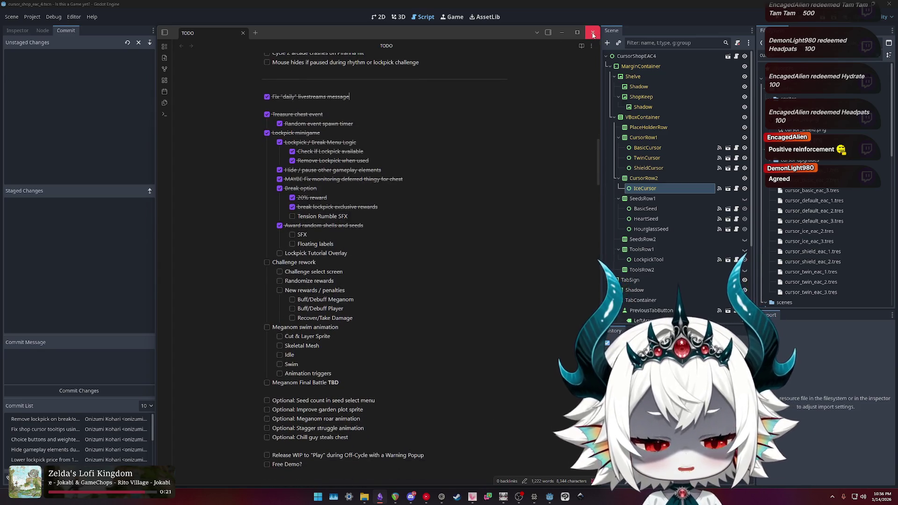
click(593, 32)
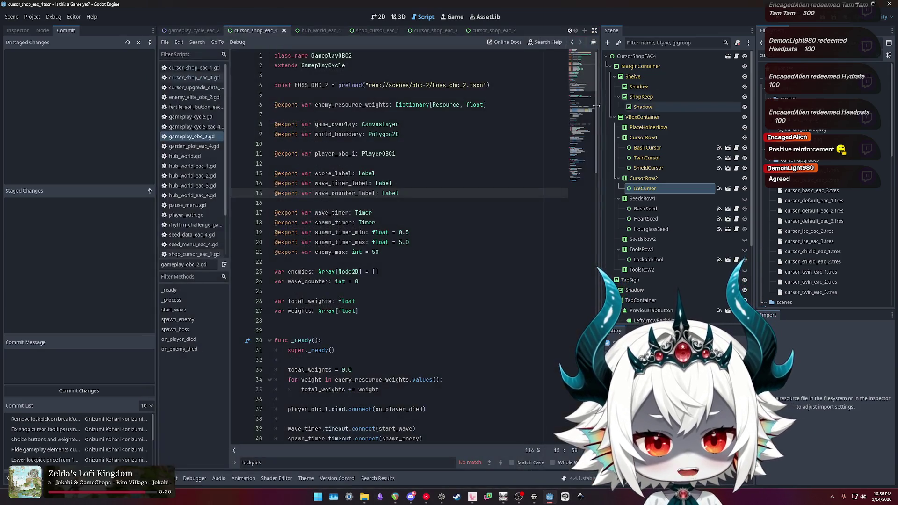
Step: Close the Godot editor window to return to the stream's lounge scene
click(889, 3)
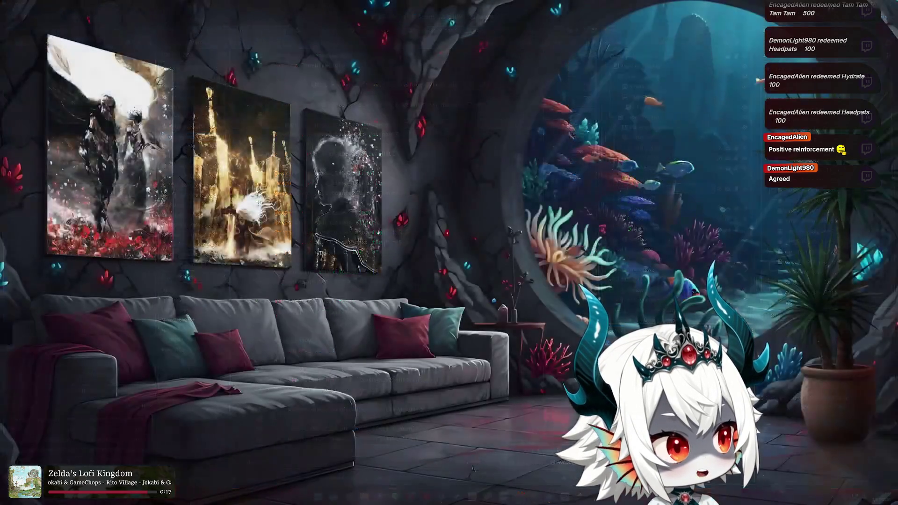